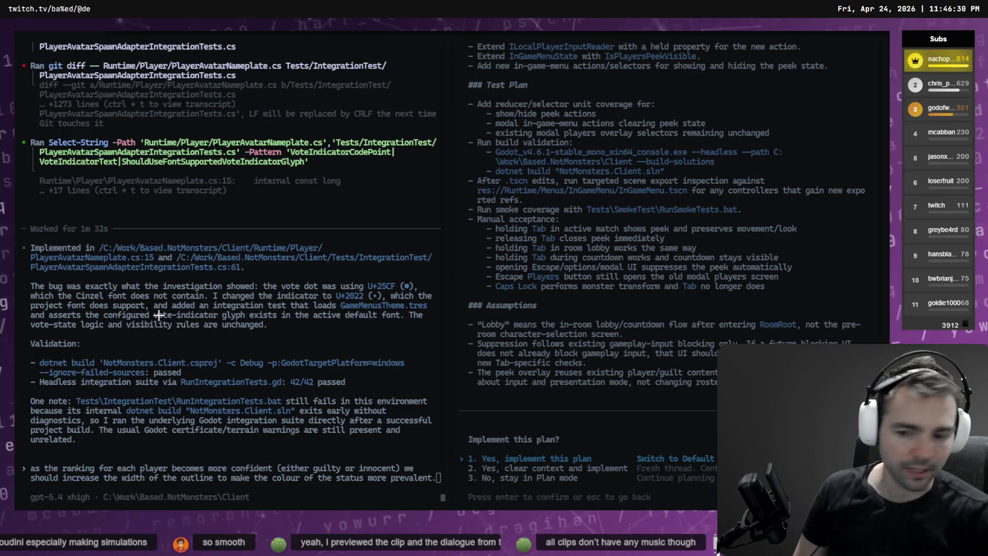
# - Build and launch four NotMonsters debug instances to test the vote-dot fix
pyautogui.hotkey('alt', 'Tab')
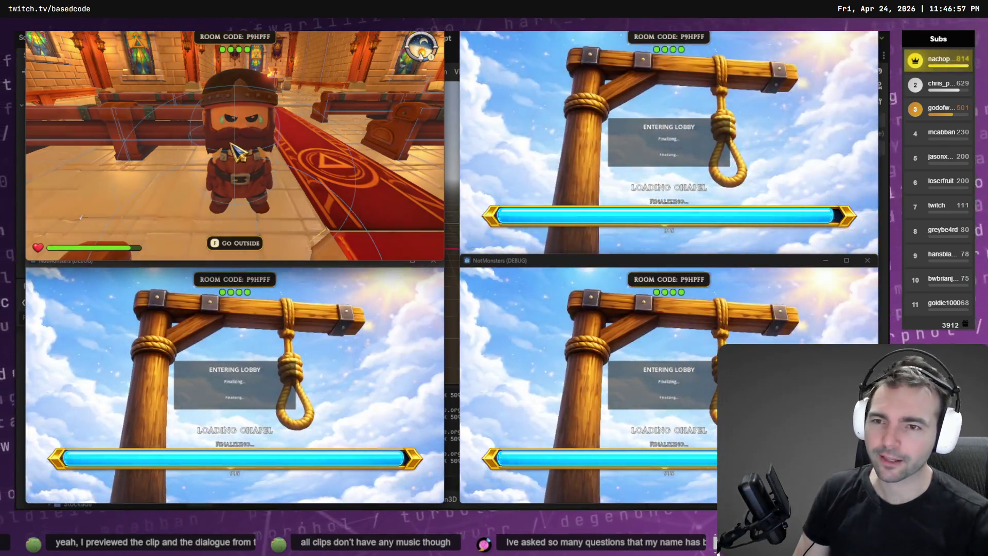
# - Take control of the top-left player and bring up the Players list with guilt scores
pyautogui.click(238, 152)
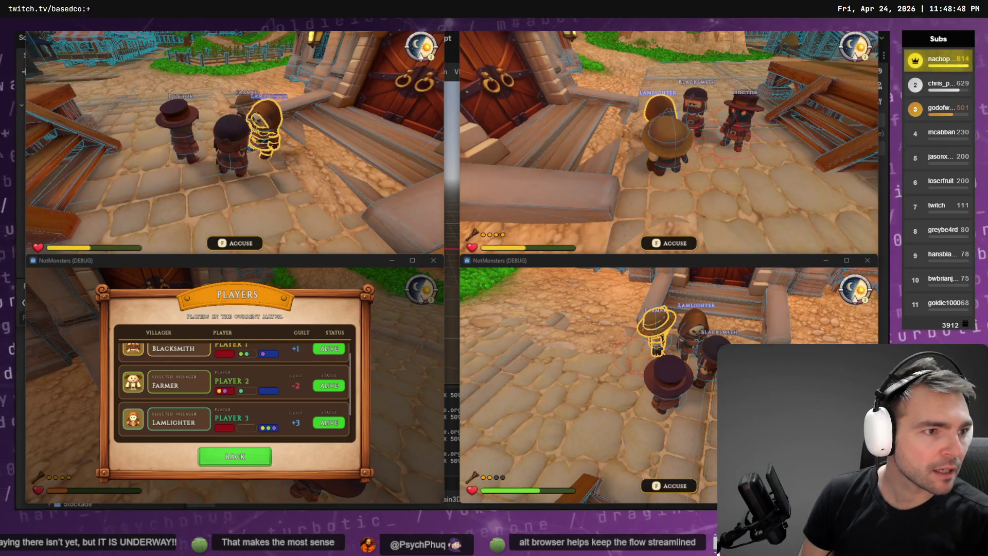
# - Close the Players list and walk the bottom-right player toward the Doctor, Blacksmith and Farmer
pyautogui.hotkey('alt', 'Tab')
pyautogui.press('w')
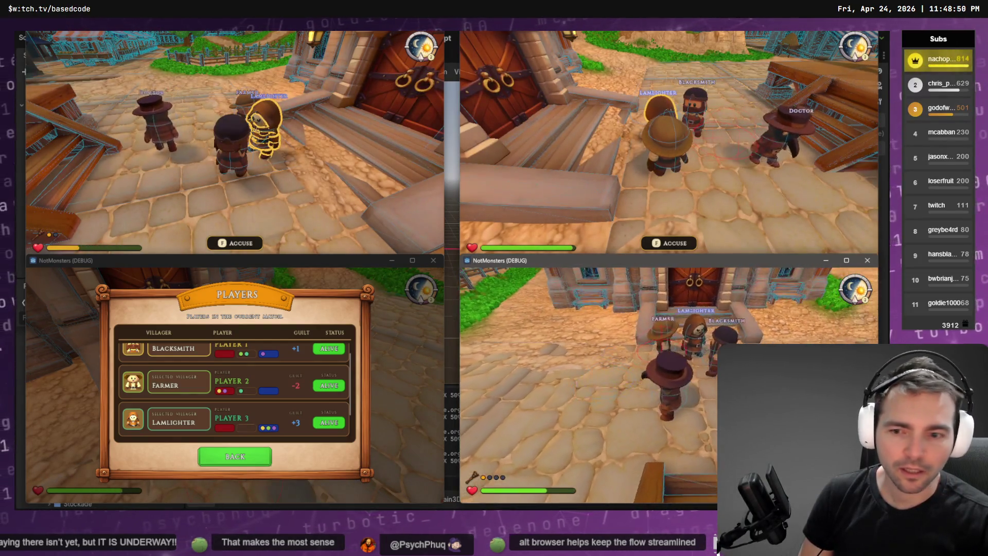
pyautogui.hotkey('alt', 'Tab')
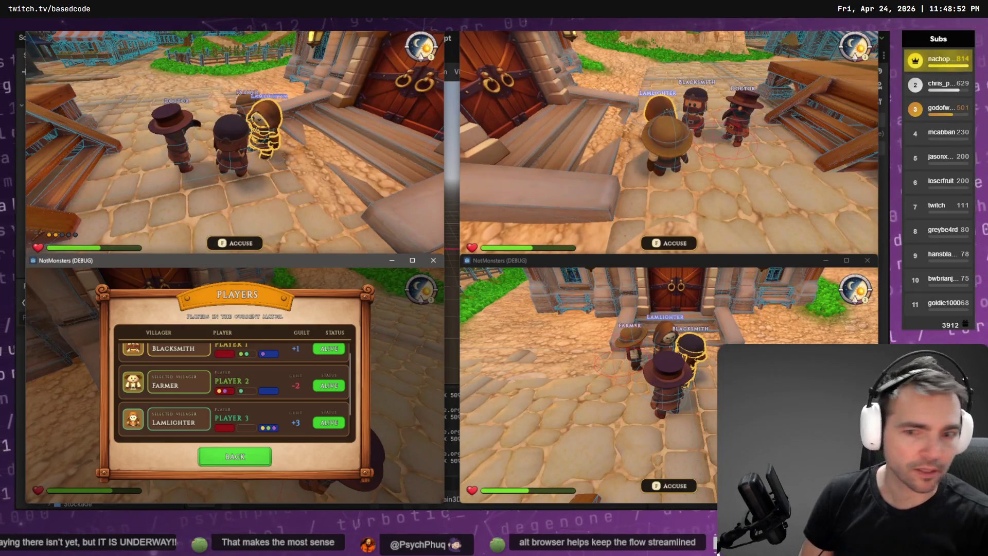
pyautogui.press('Escape')
pyautogui.press('Escape')
pyautogui.press('w')
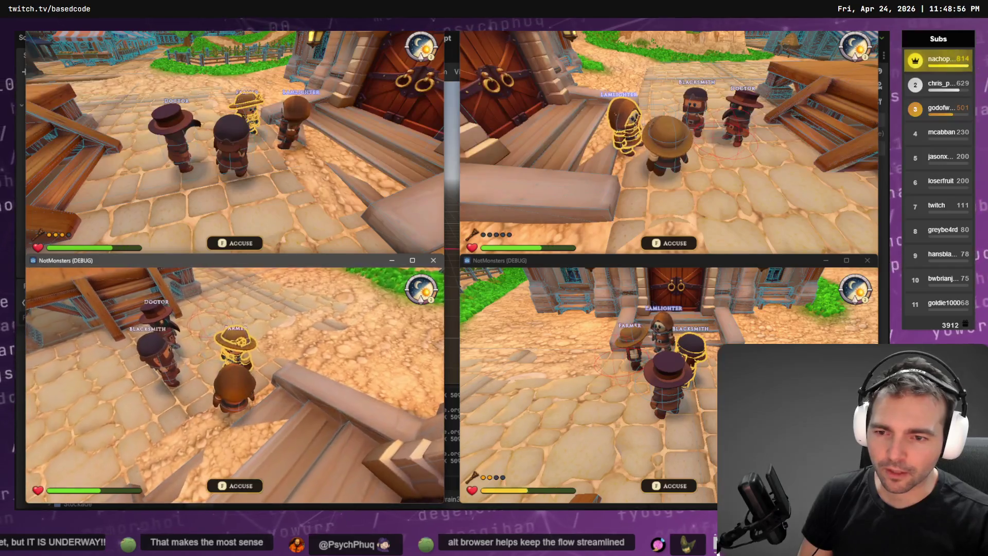
# - Vote the Farmer guilty, turn toward the wooden platform, and return to the Codex terminal
pyautogui.press('f')
pyautogui.click(186, 395)
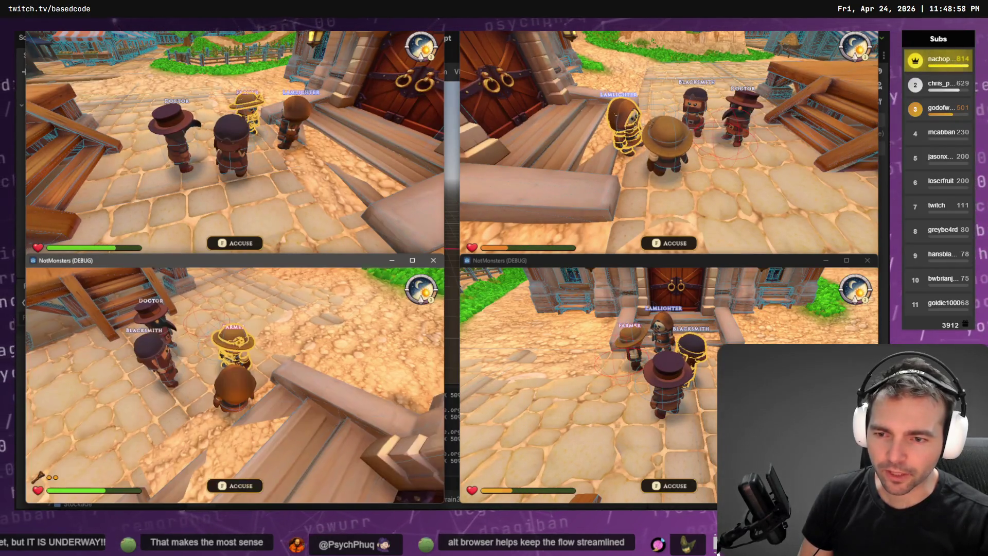
pyautogui.press('w')
pyautogui.press('a')
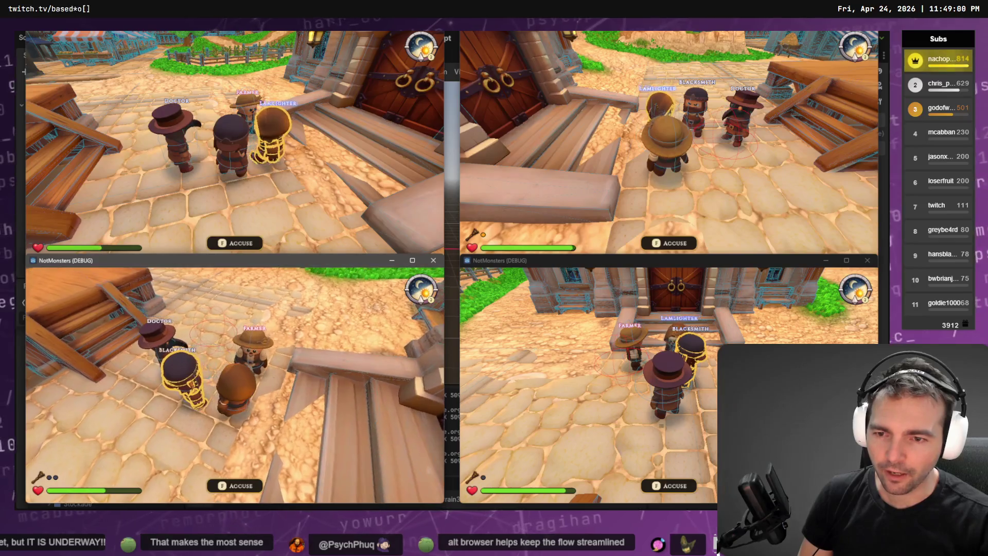
pyautogui.press('a')
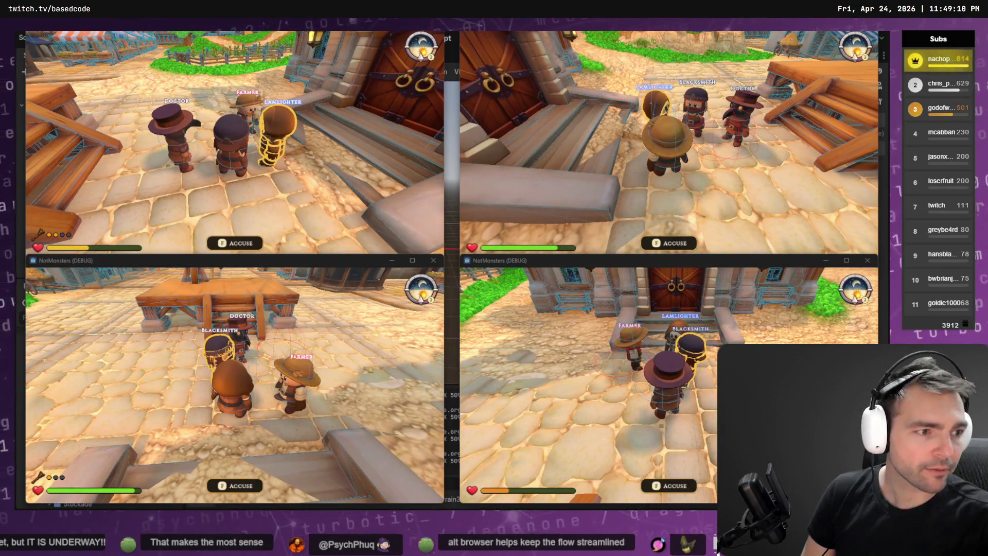
pyautogui.hotkey('alt', 'Tab')
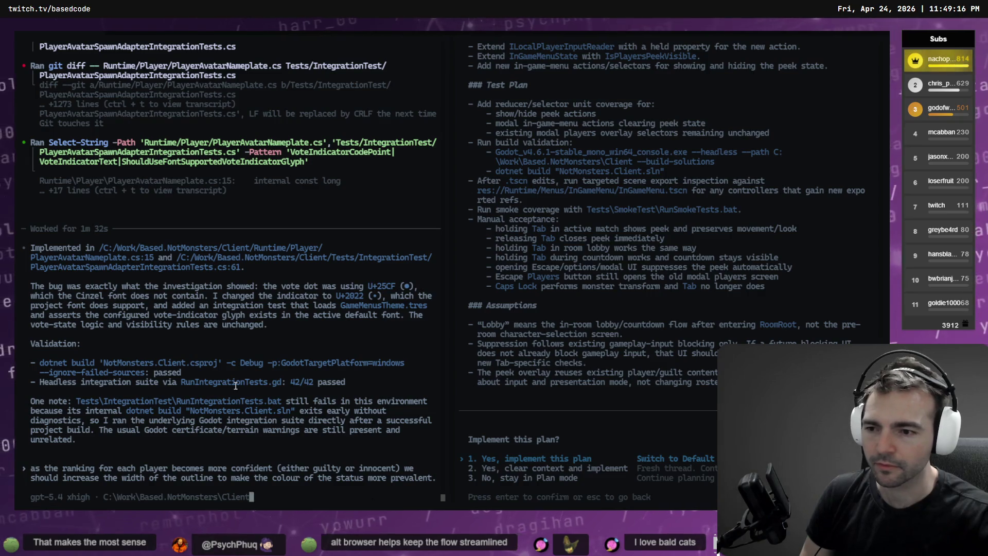
# - Swap the outline-width prompt for a dictated Plan-mode request saying the vote indicator still isn't visible
pyautogui.hotkey('ctrl', 'Delete')
pyautogui.hotkey('ctrl', 'Delete')
pyautogui.hotkey('ctrl', 'Delete')
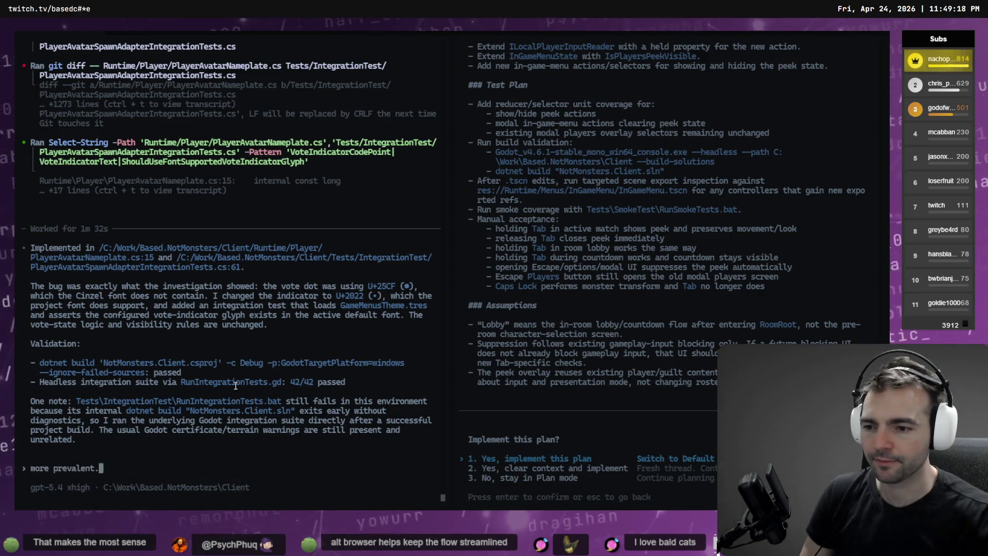
pyautogui.press('ctrl+super')
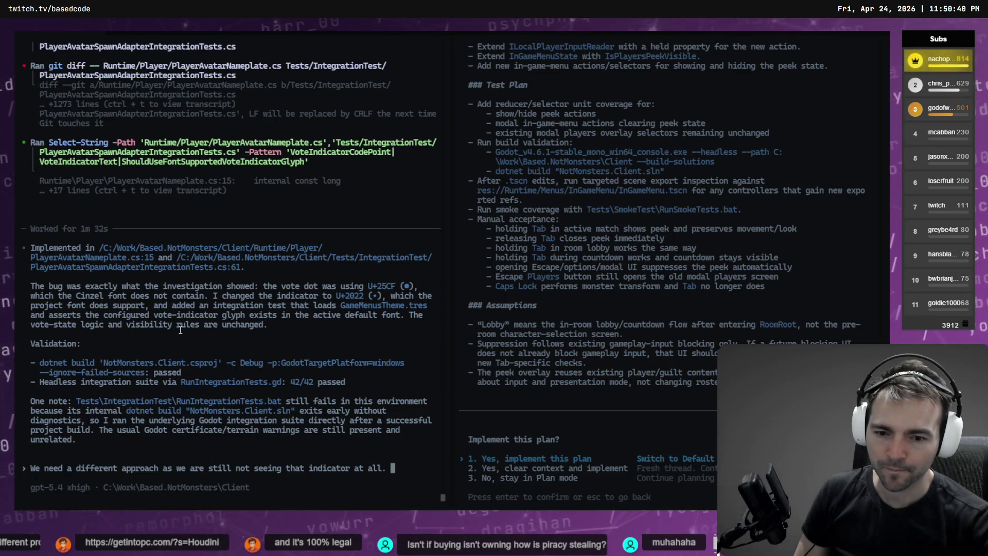
pyautogui.hotkey('shift', 'Tab')
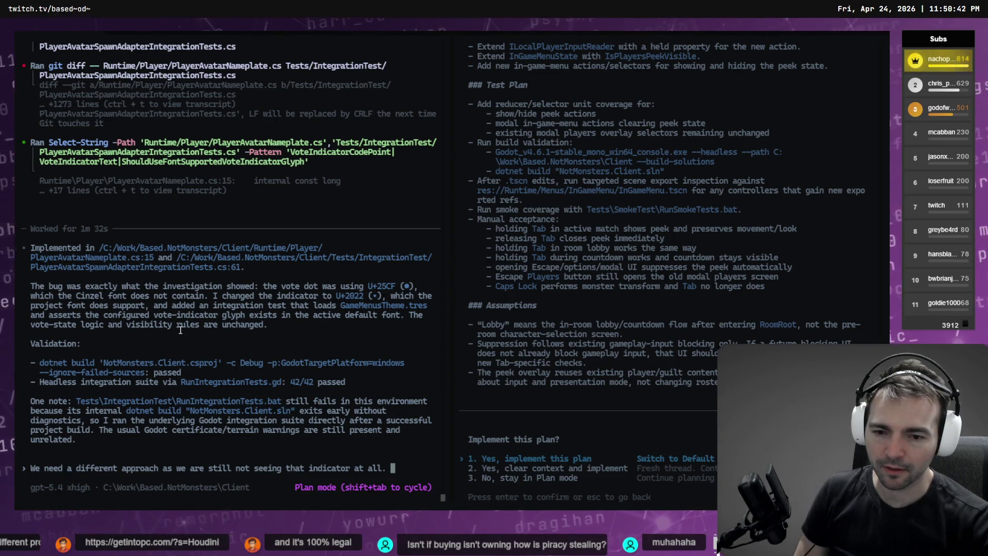
pyautogui.press('Return')
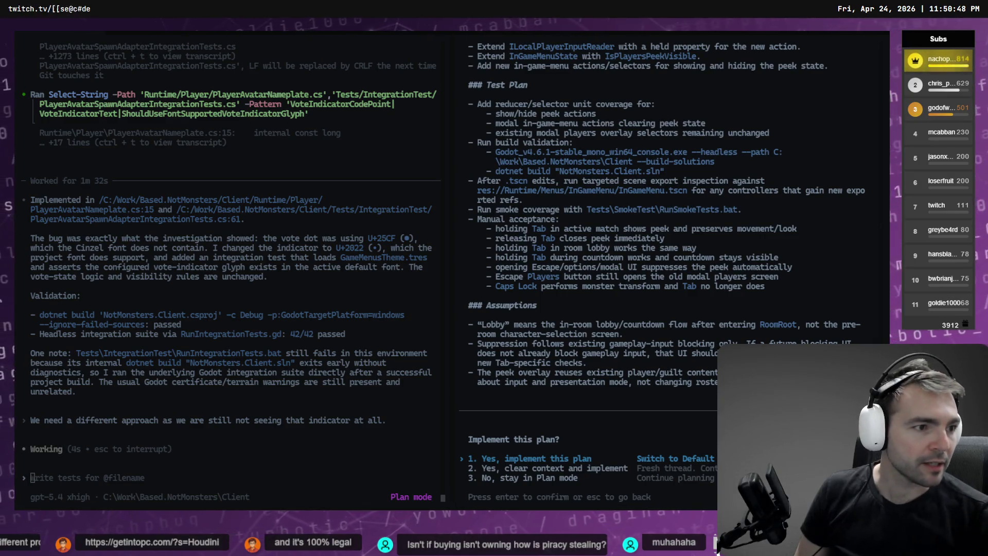
# - Stage the Runtime and Tests folders in Fork, leaving the log and cache files unstaged
pyautogui.hotkey('alt', 'Tab')
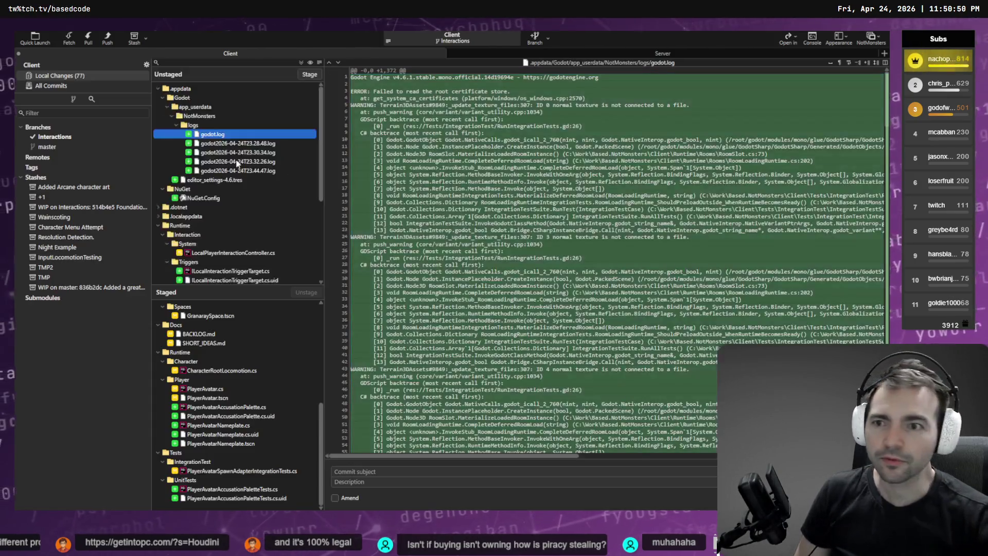
pyautogui.click(208, 118)
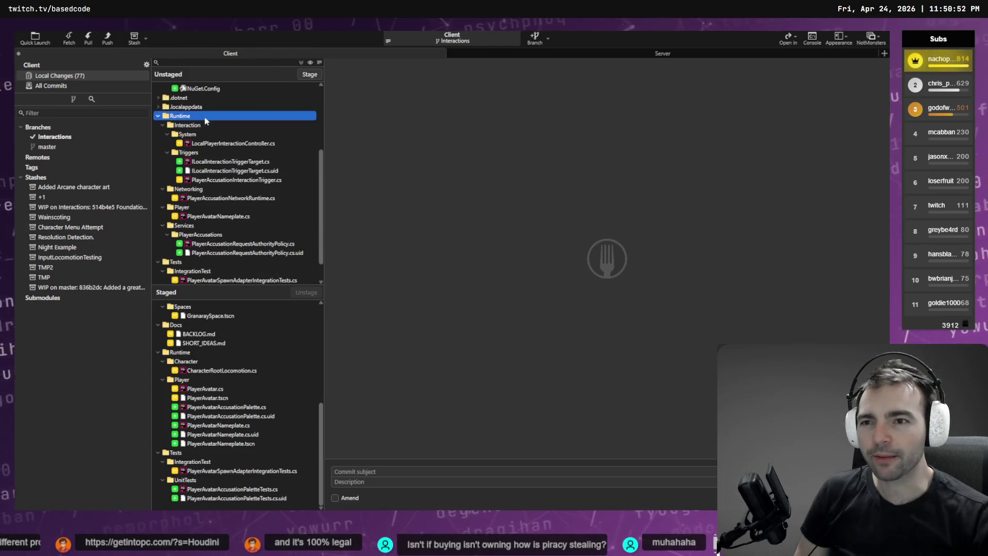
pyautogui.click(310, 74)
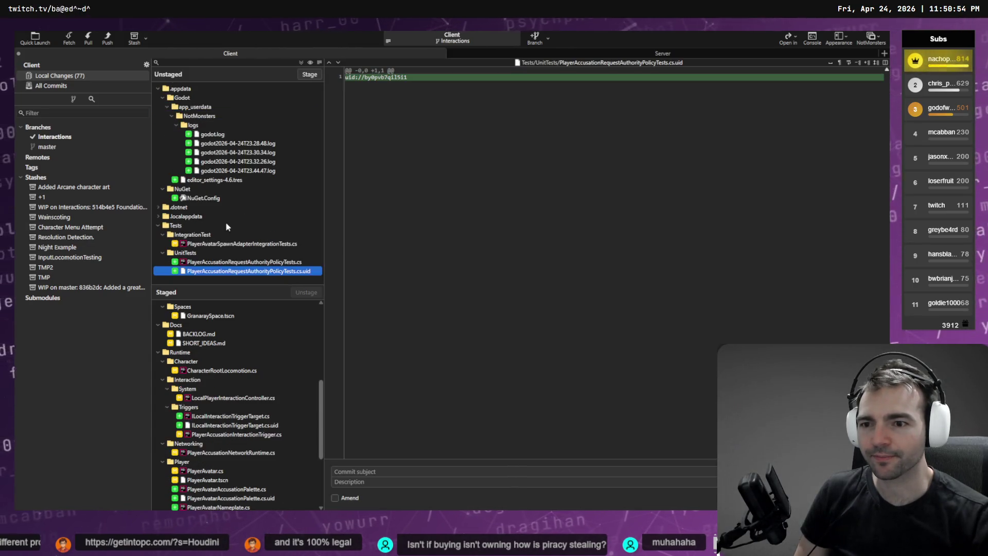
pyautogui.click(193, 217)
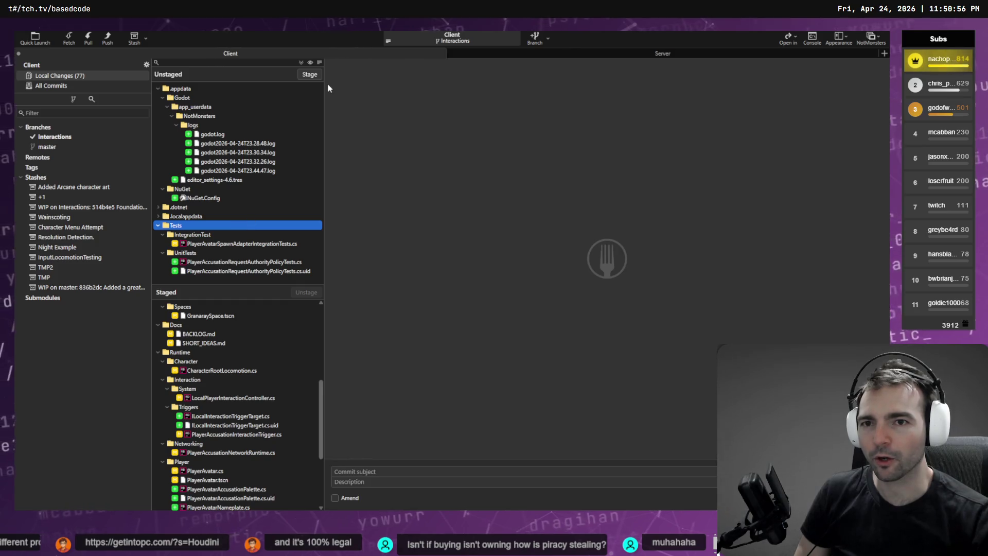
pyautogui.click(313, 77)
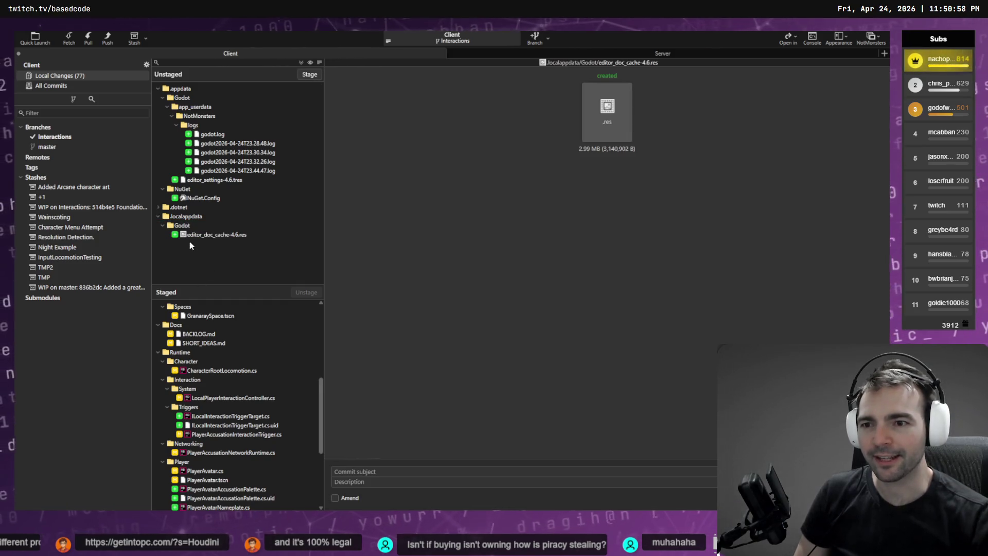
pyautogui.scroll(-5, 237, 390)
pyautogui.scroll(10, 229, 421)
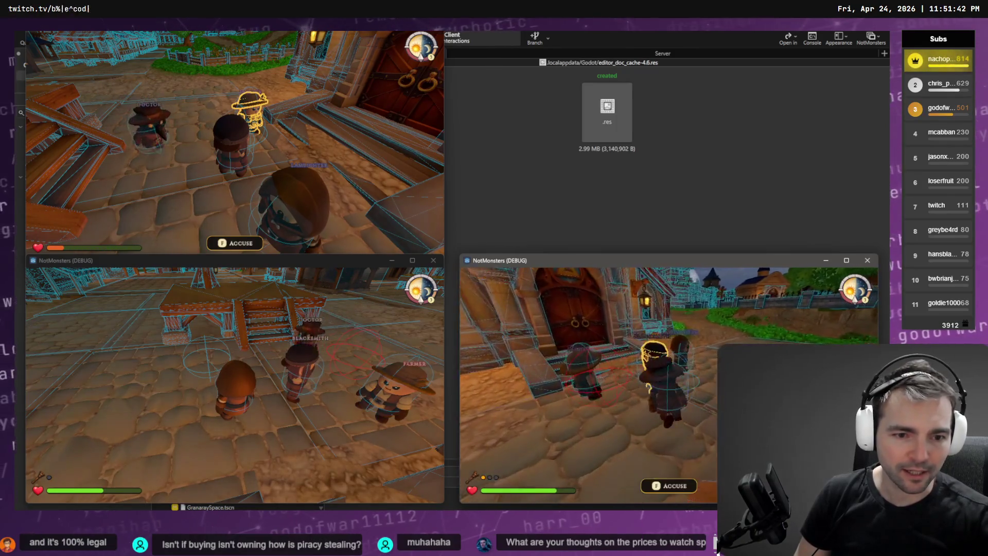
# - Open the judgment on the Lamplighter, cancel without voting, and return to the Codex terminal
pyautogui.hotkey('alt', 'Tab')
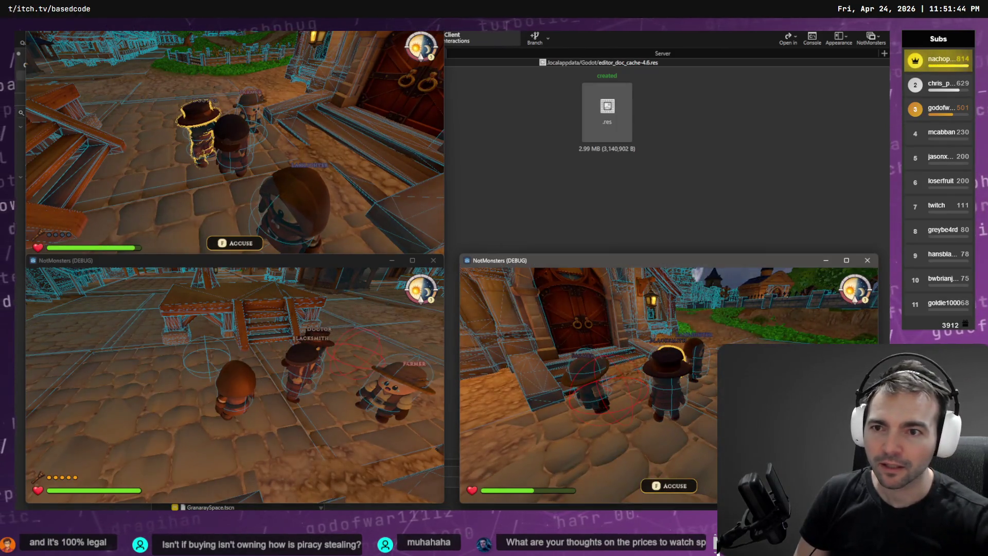
pyautogui.hotkey('alt', 'Tab')
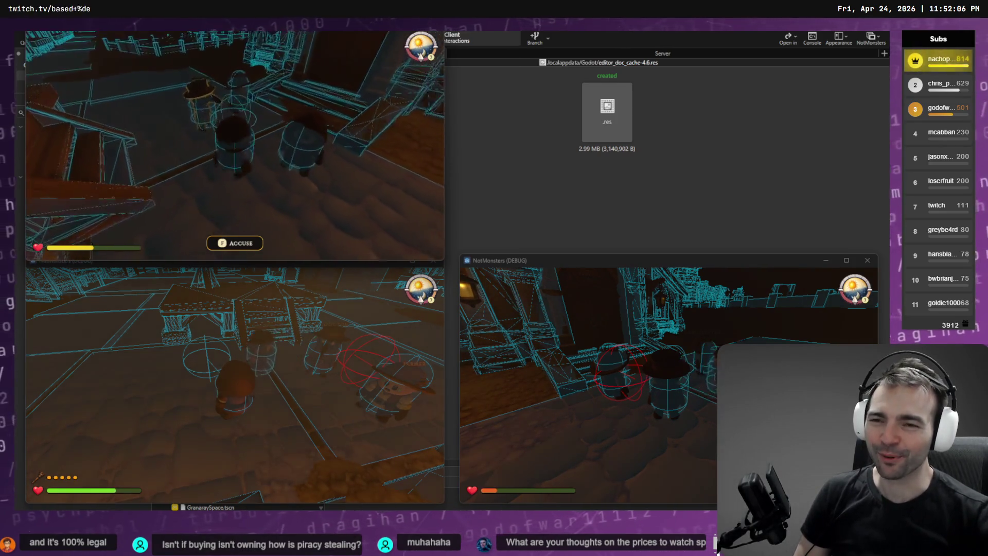
pyautogui.press('f')
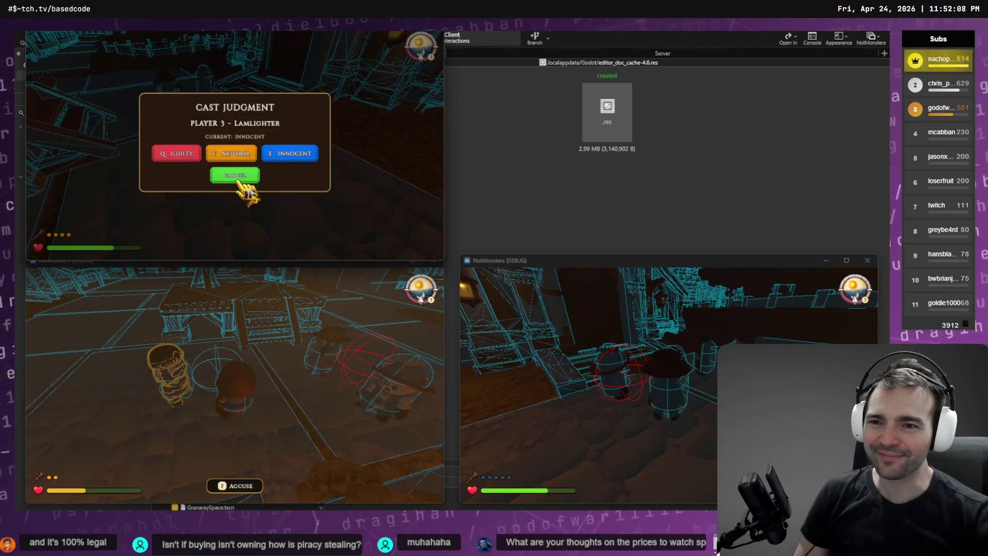
pyautogui.click(237, 177)
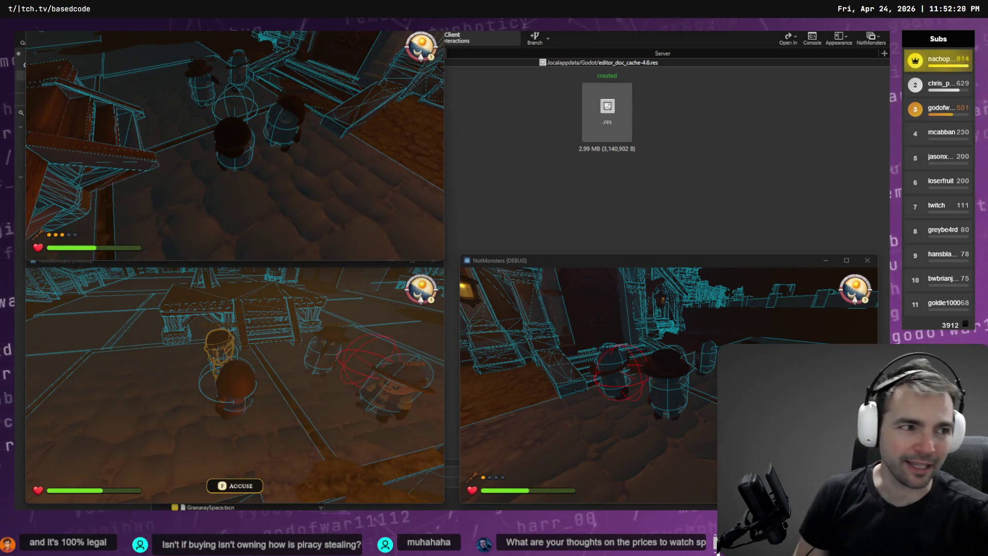
pyautogui.hotkey('alt', 'Tab')
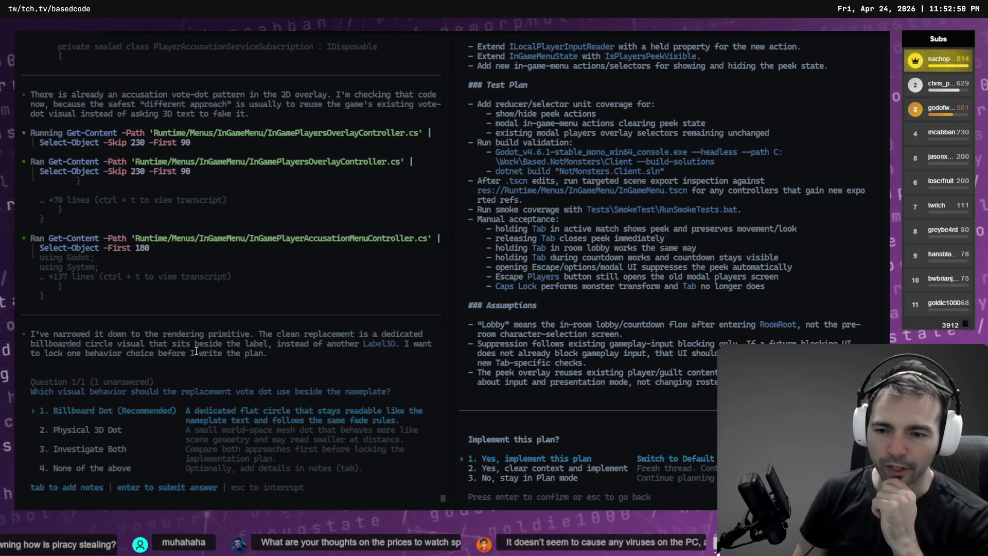
# - Choose Billboard Dot as the vote-dot style in the first session's plan question
pyautogui.press('Return')
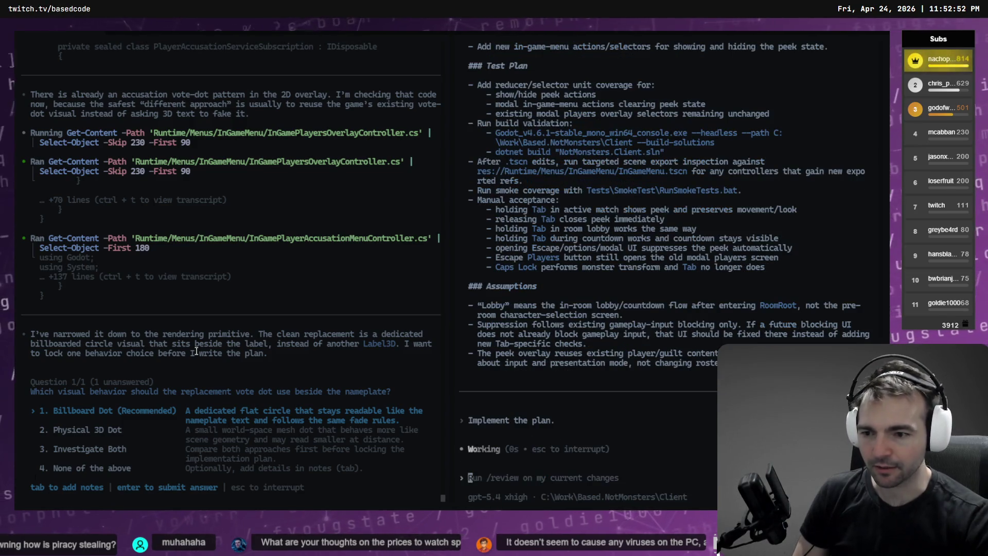
pyautogui.press('Escape')
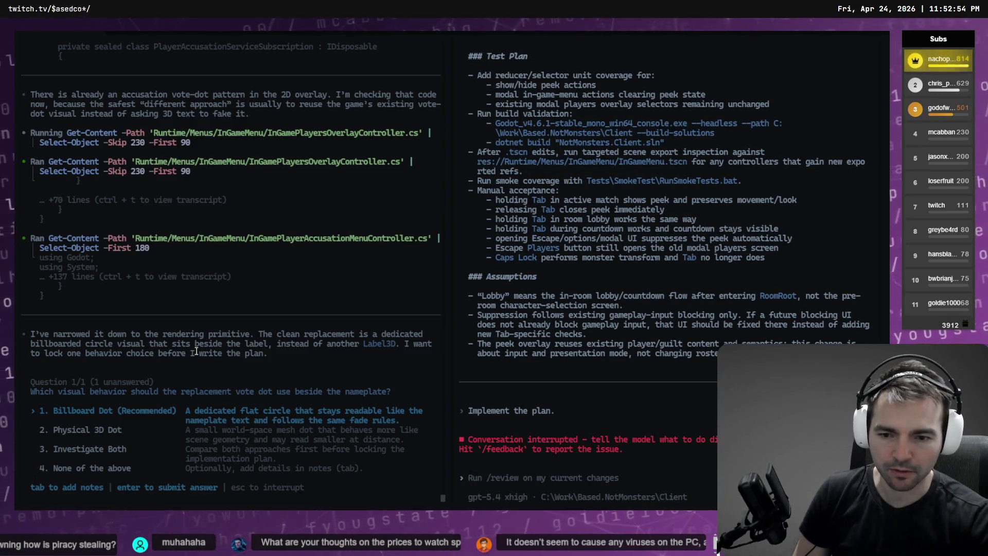
pyautogui.press('Return')
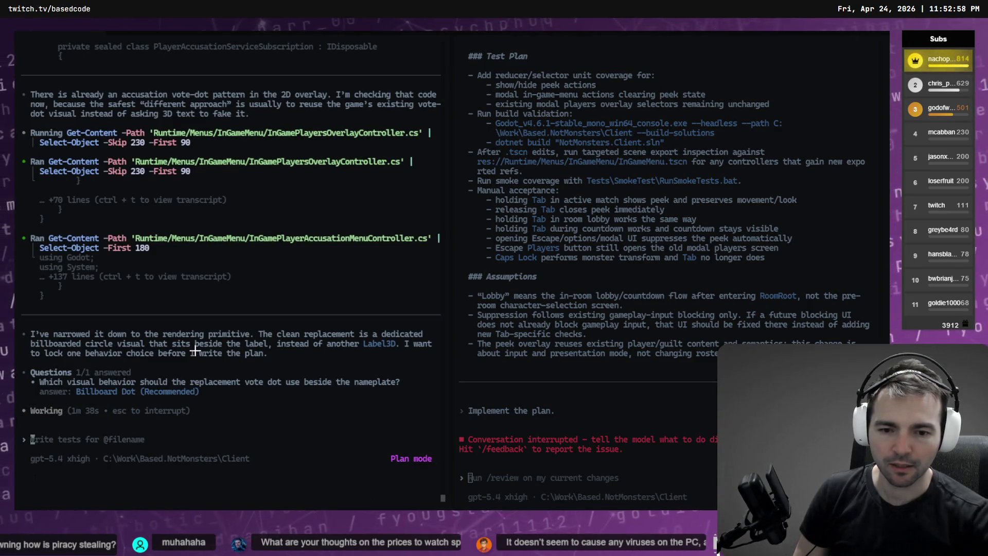
# - Enter 'Implement the plan.' in the second session and check the other session's finished output
pyautogui.hotkey('ctrl', 'v')
pyautogui.hotkey('ctrl', 'c')
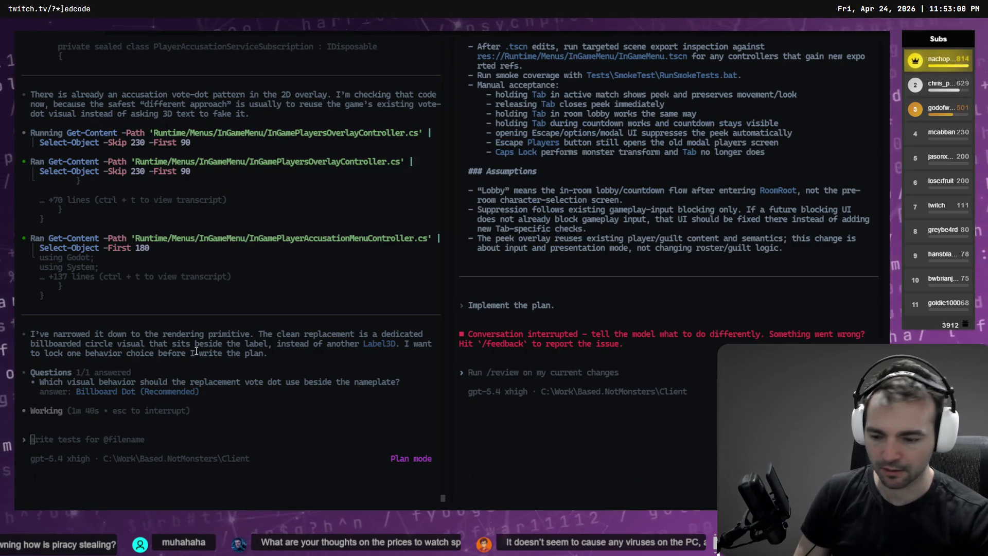
pyautogui.write('IMplement the p')
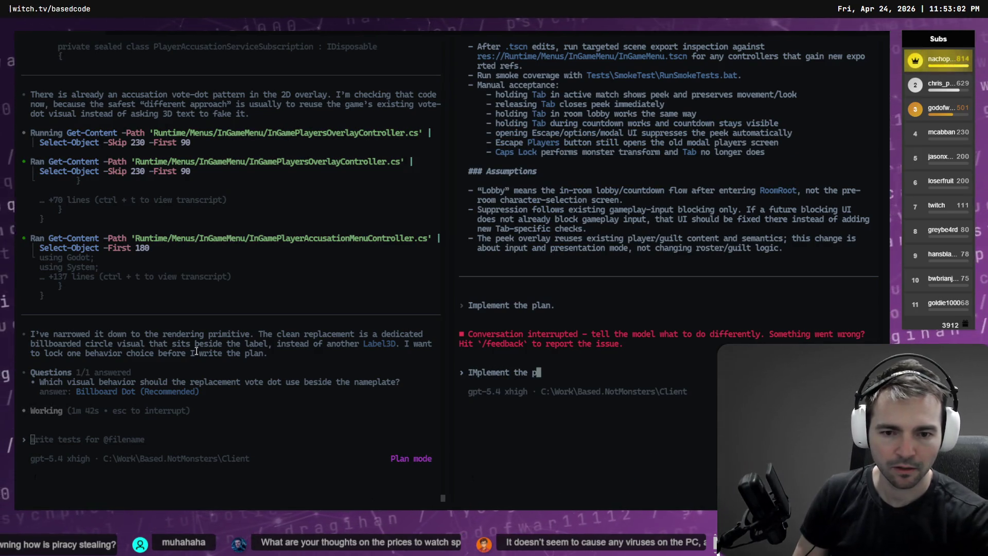
pyautogui.press('BackSpace')
pyautogui.press('BackSpace')
pyautogui.press('BackSpace')
pyautogui.write('Implemen')
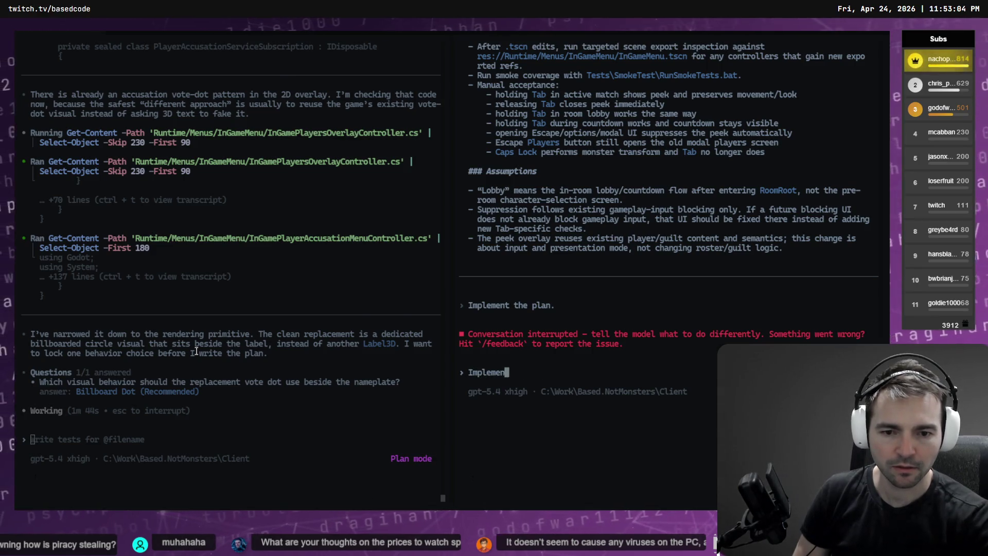
pyautogui.write('t the plan.')
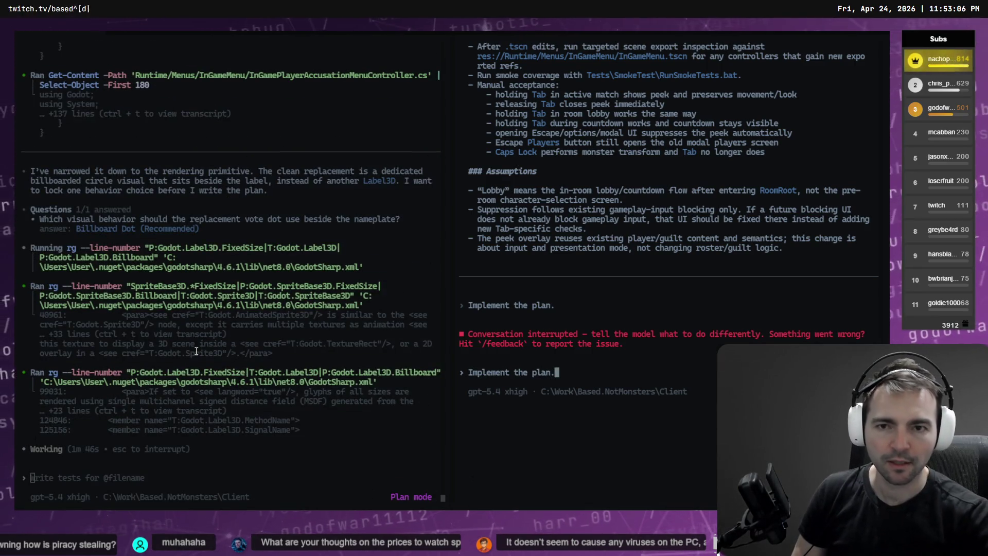
pyautogui.hotkey('ctrl', 'Tab')
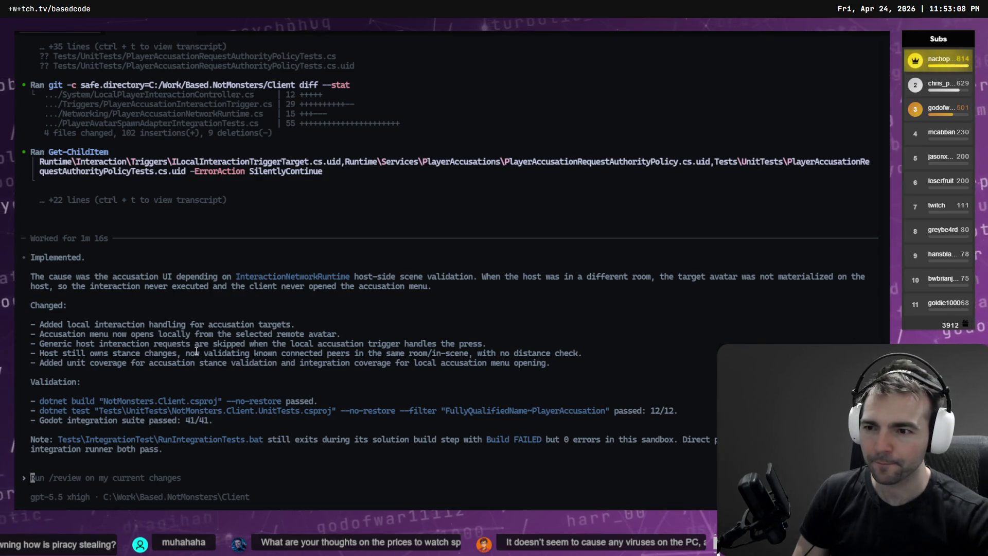
pyautogui.hotkey('ctrl', 'Tab')
pyautogui.hotkey('ctrl', 'Tab')
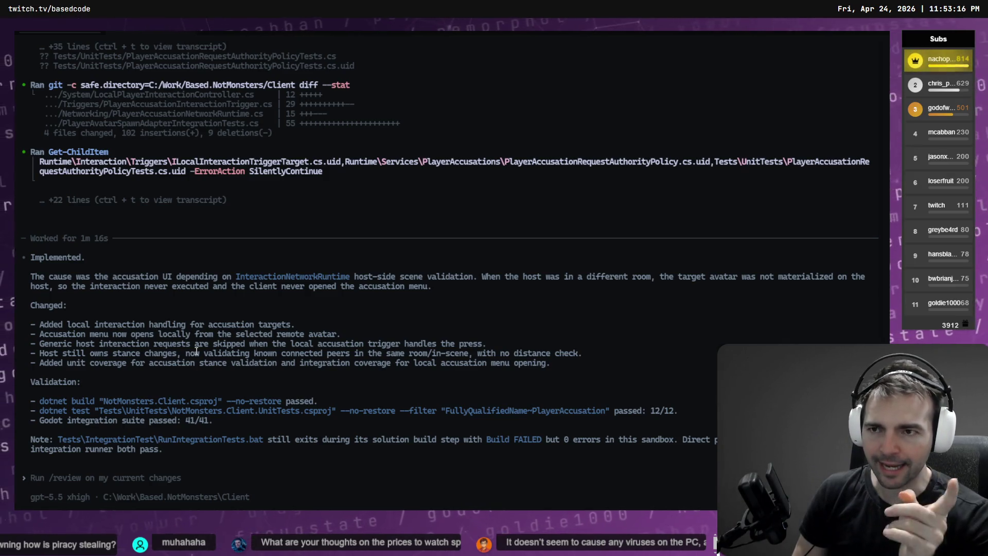
pyautogui.hotkey('ctrl', 'Tab')
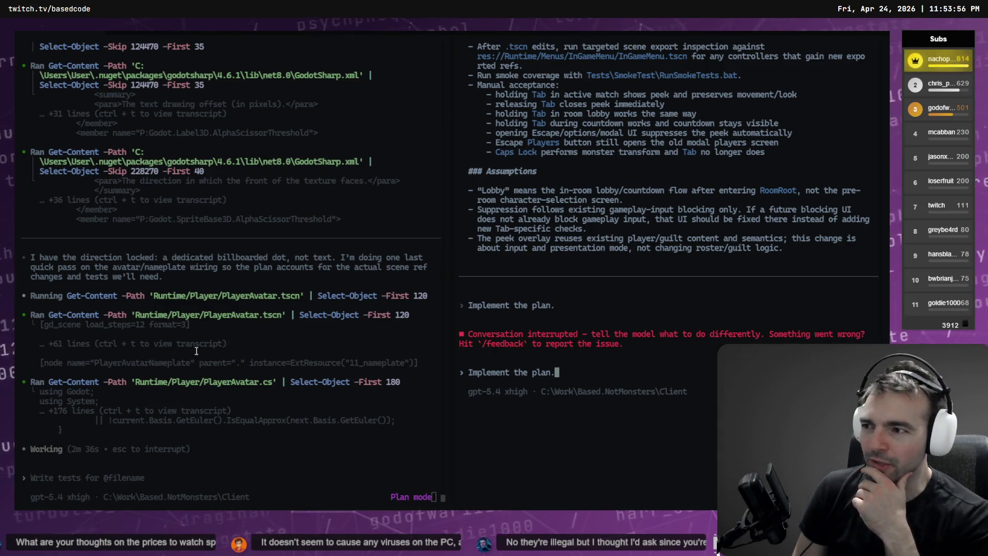
# - Focus the first session to read its 'Replace Vote Dot With Billboard Sprite' plan, then go to Godot
pyautogui.click(196, 351)
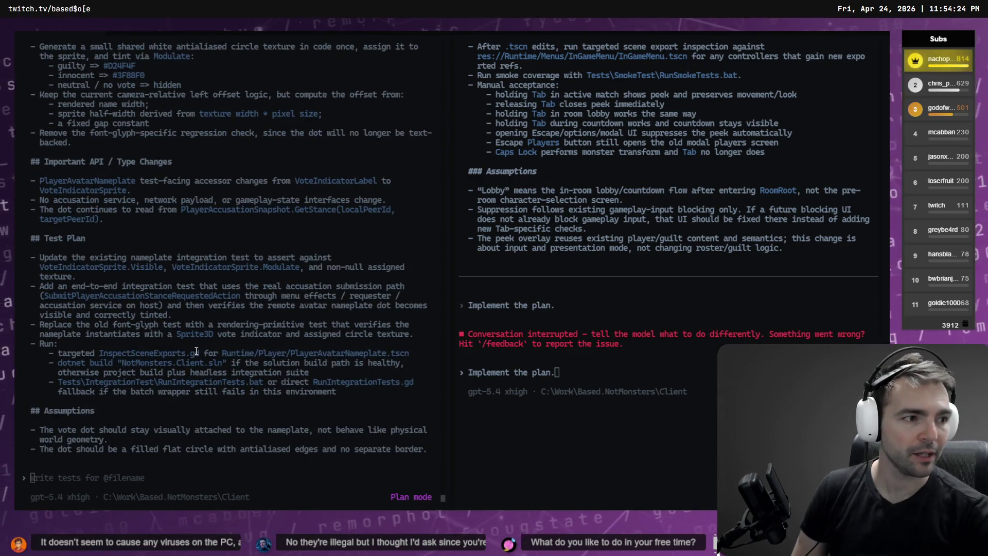
pyautogui.hotkey('alt', 'Tab')
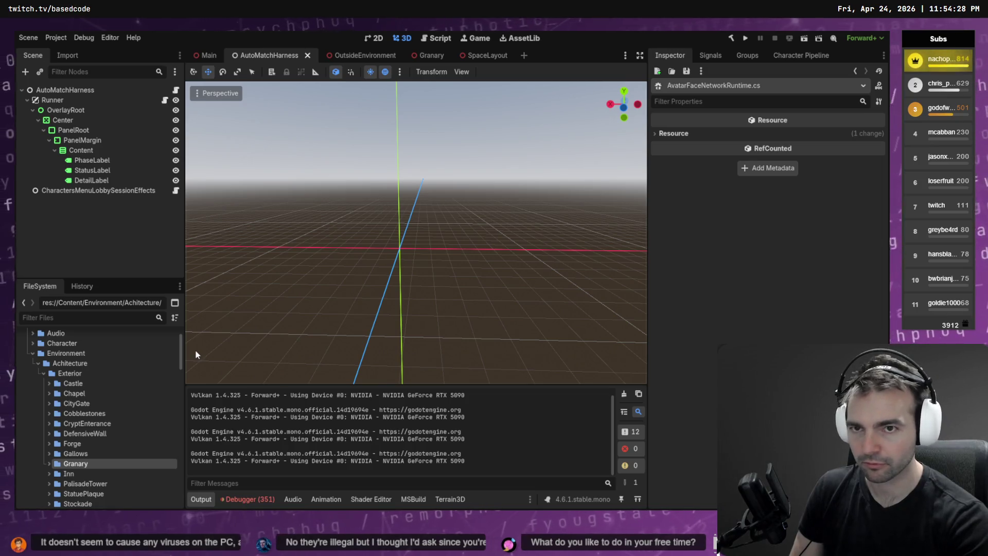
# - Build the .NET project and run the AutoMatchHarness scene with F6, launching four game clients
pyautogui.press('F6')
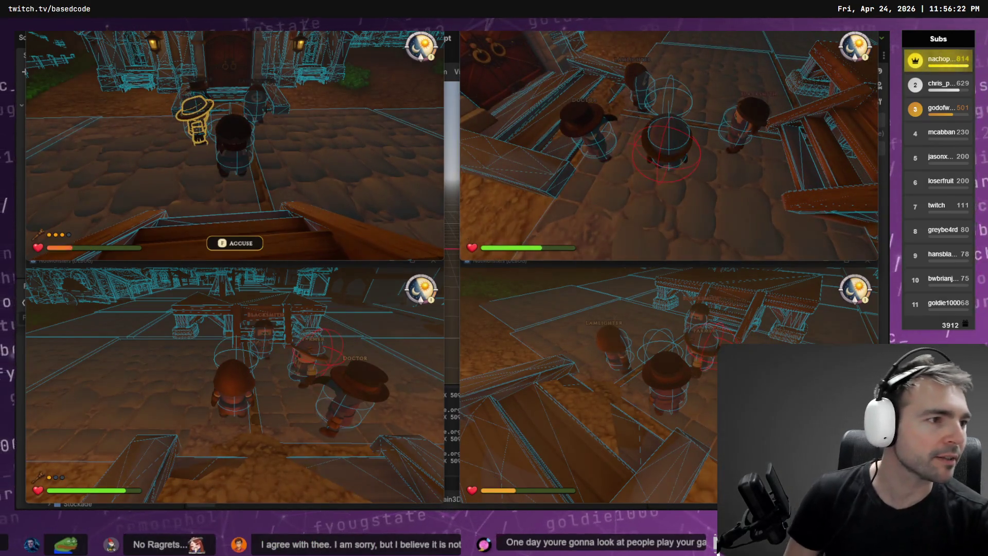
# - Review the billboard-sprite vote-dot plan in the terminal and approve it for implementation
pyautogui.hotkey('alt', 'Tab')
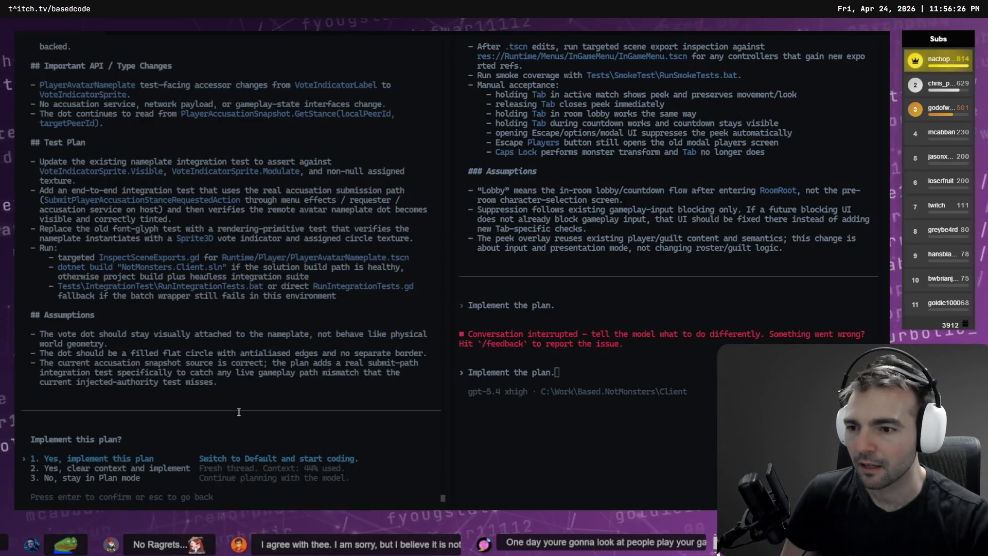
pyautogui.scroll(5, 238, 412)
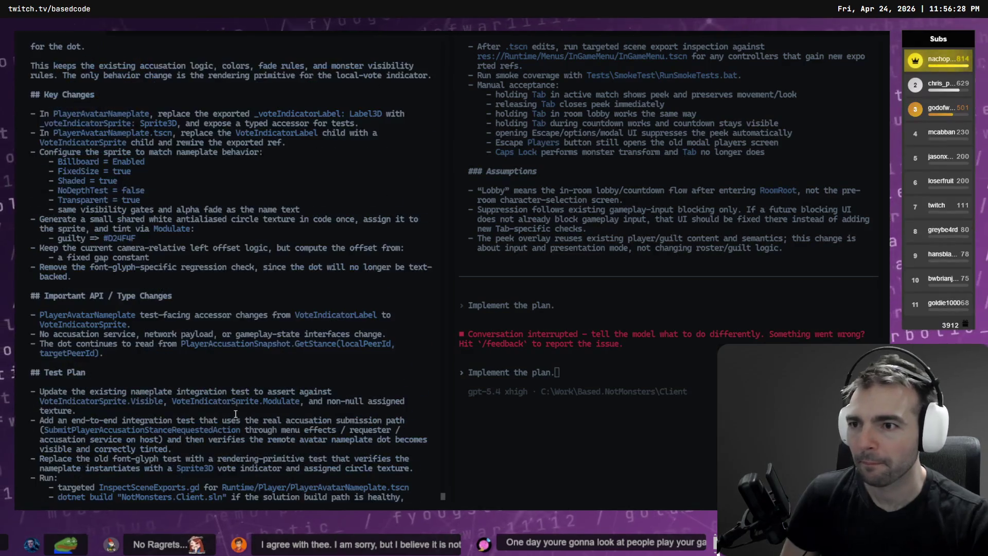
pyautogui.scroll(-5, 206, 393)
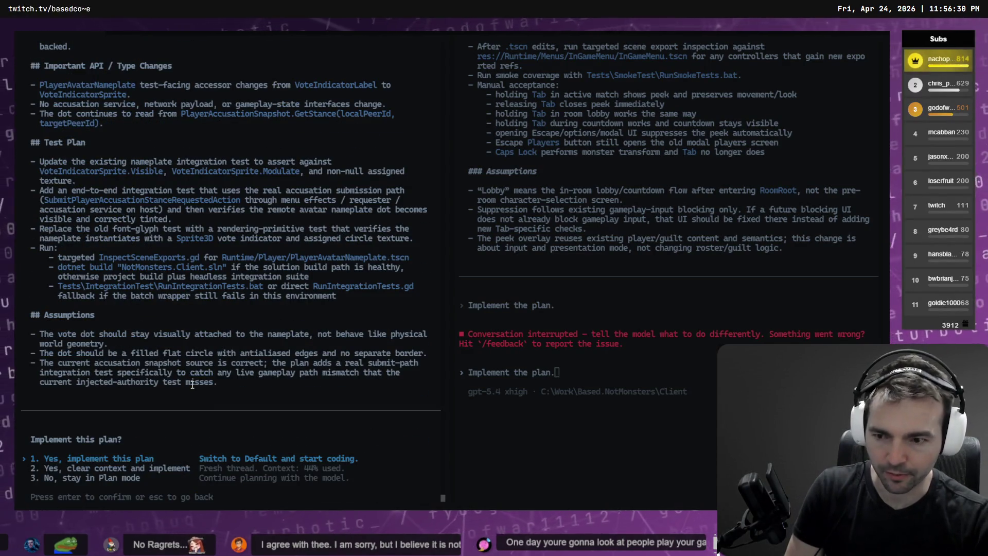
pyautogui.press('Return')
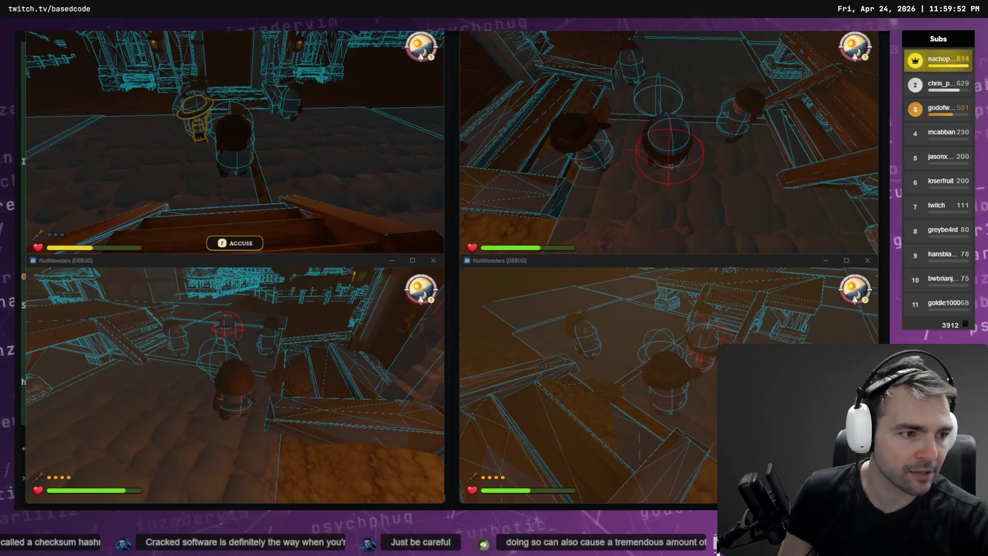
pyautogui.scroll(10, 239, 287)
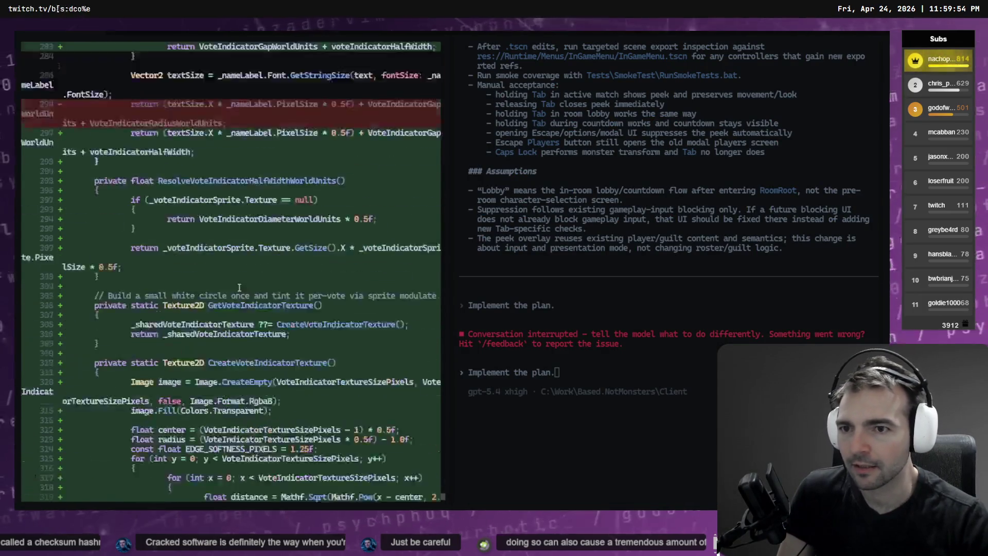
# - Review Codex's Sprite3D vote-indicator diff across both terminal panes, then bring the Godot editor forward
pyautogui.scroll(7, 239, 287)
pyautogui.scroll(-12, 202, 302)
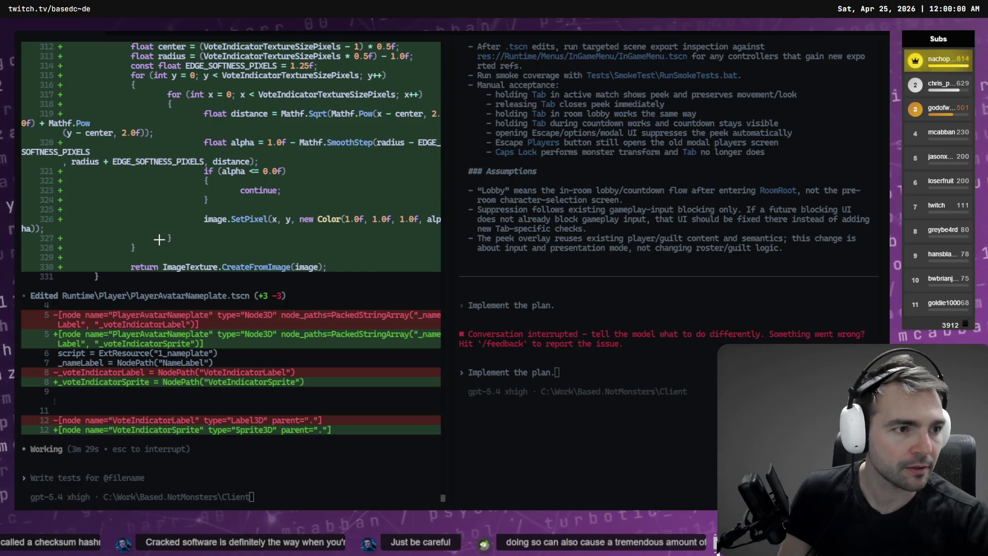
pyautogui.click(567, 428)
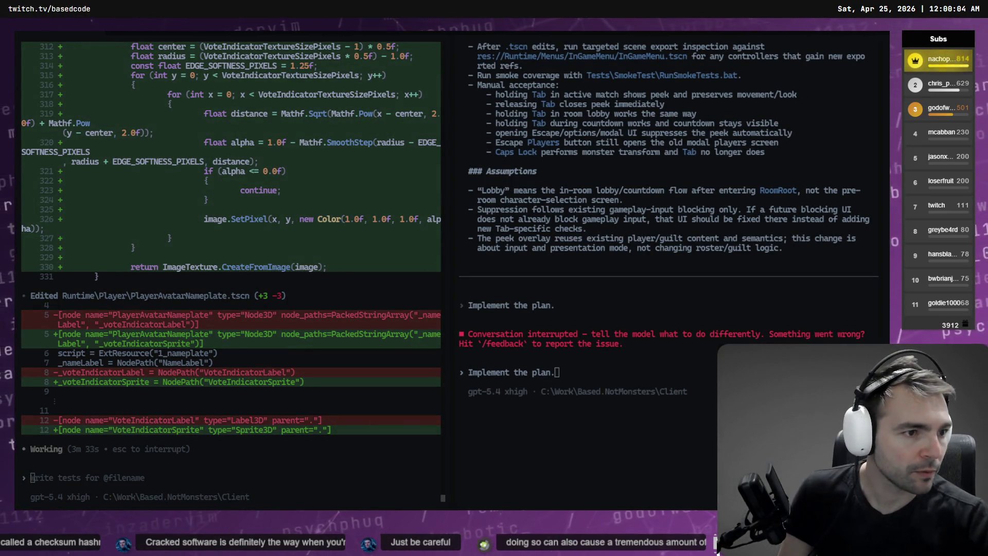
pyautogui.click(255, 466)
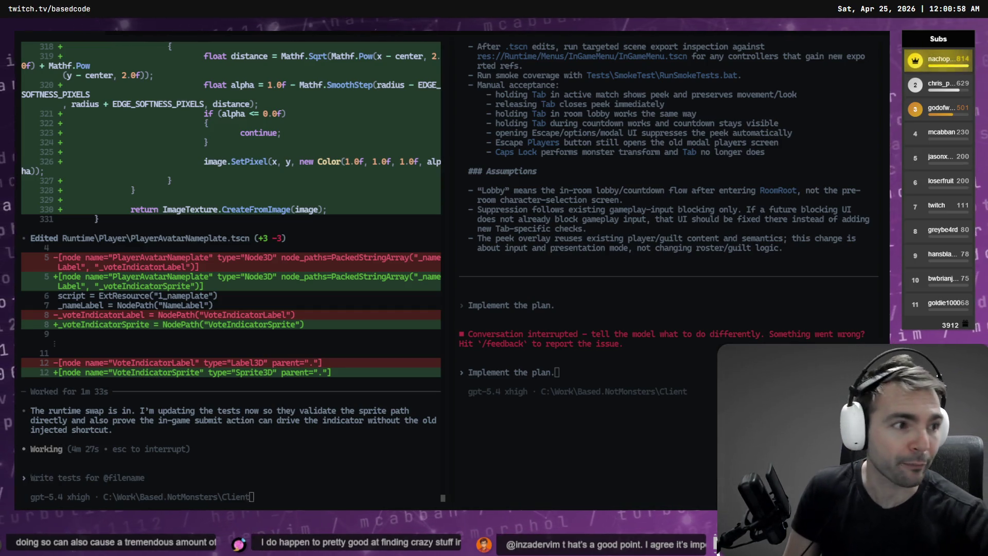
pyautogui.hotkey('alt', 'Tab')
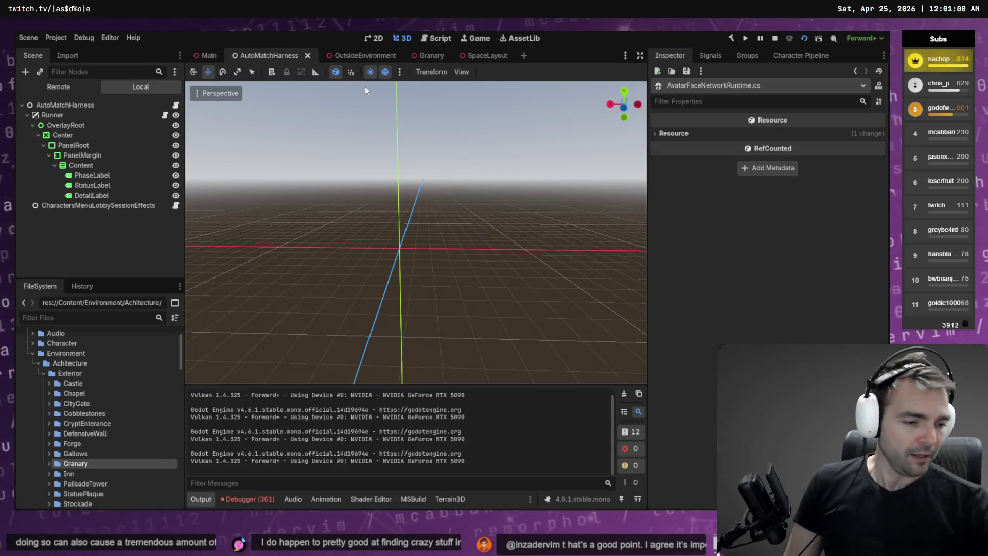
# - Check the Debugger error list and dismiss the Error loading scene alert
pyautogui.click(250, 500)
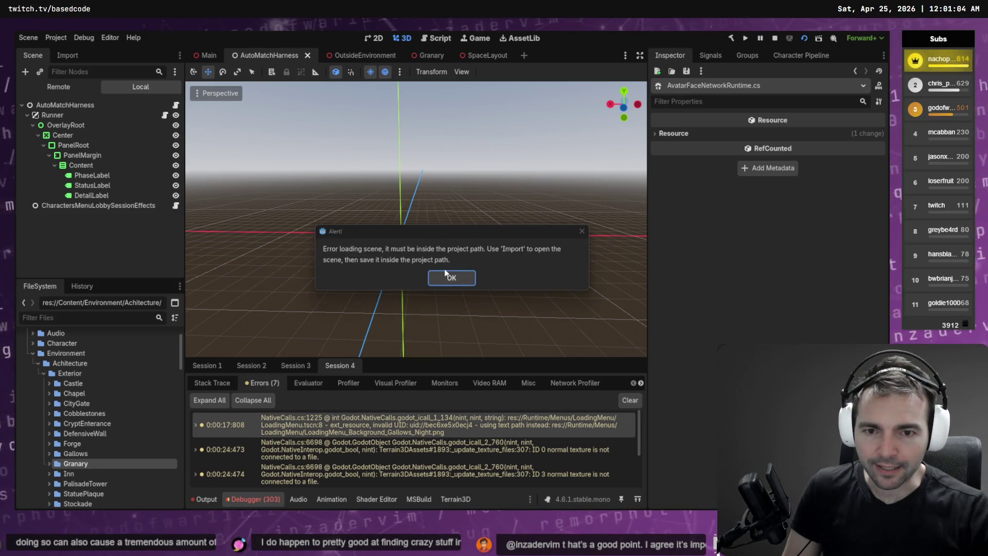
pyautogui.click(446, 277)
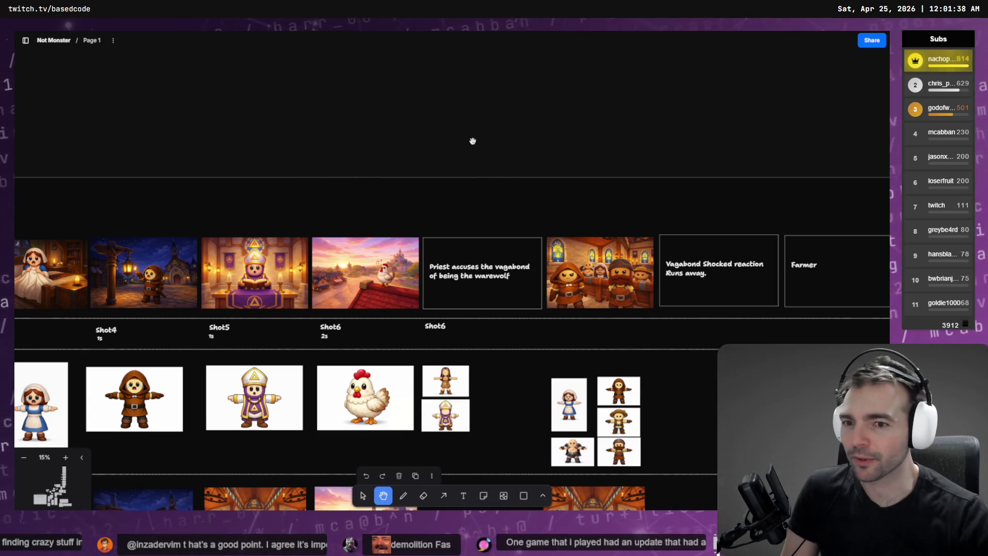
# - Zoom out over the Not Monster board to survey the logo, environment and character boards
pyautogui.scroll(-5, 472, 141)
pyautogui.moveTo(796, 182); pyautogui.dragTo(395, 304)
pyautogui.scroll(-3, 394, 303)
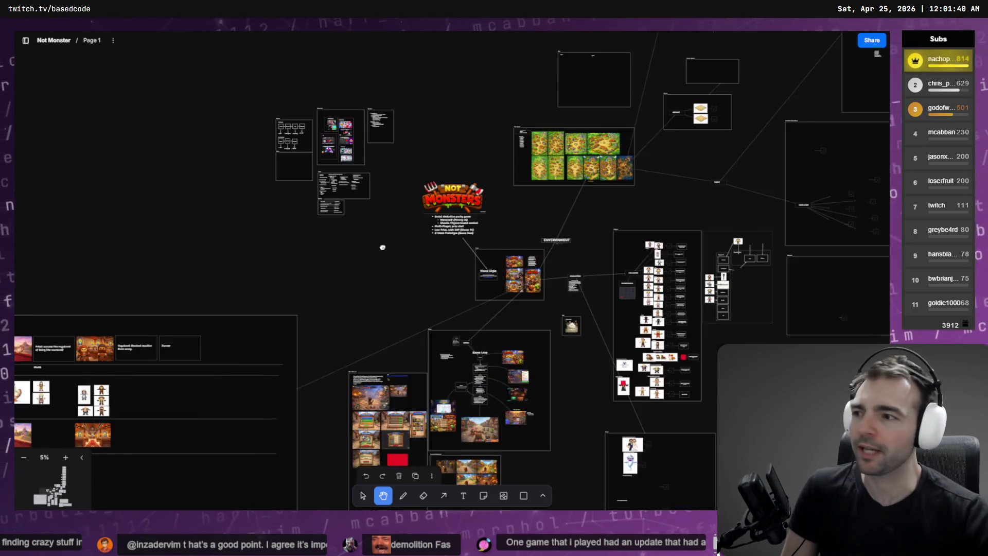
pyautogui.moveTo(447, 390)
pyautogui.mouseDown()
pyautogui.moveTo(414, 284)
pyautogui.moveTo(326, 229)
pyautogui.moveTo(337, 235)
pyautogui.mouseUp()
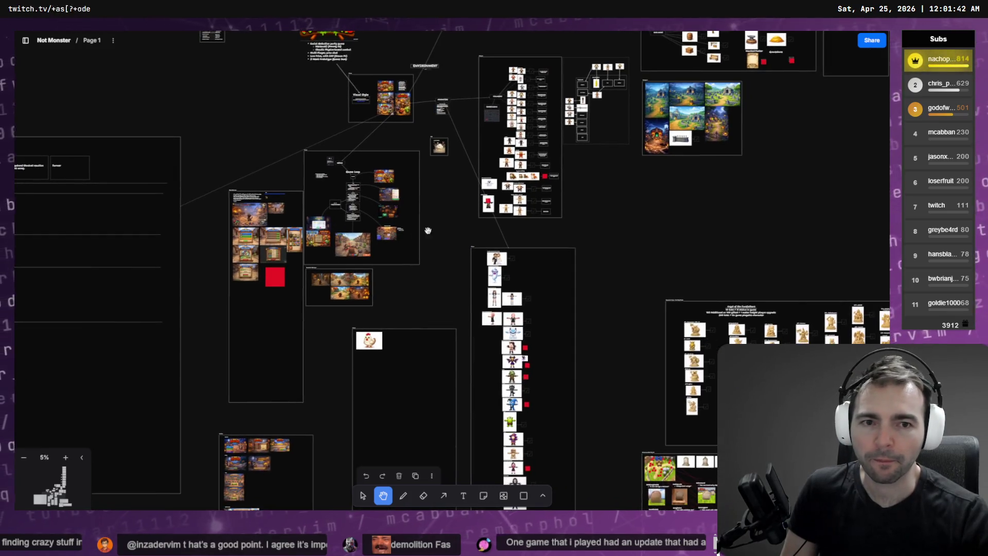
pyautogui.moveTo(648, 260)
pyautogui.mouseDown()
pyautogui.moveTo(478, 372)
pyautogui.moveTo(576, 472)
pyautogui.mouseUp()
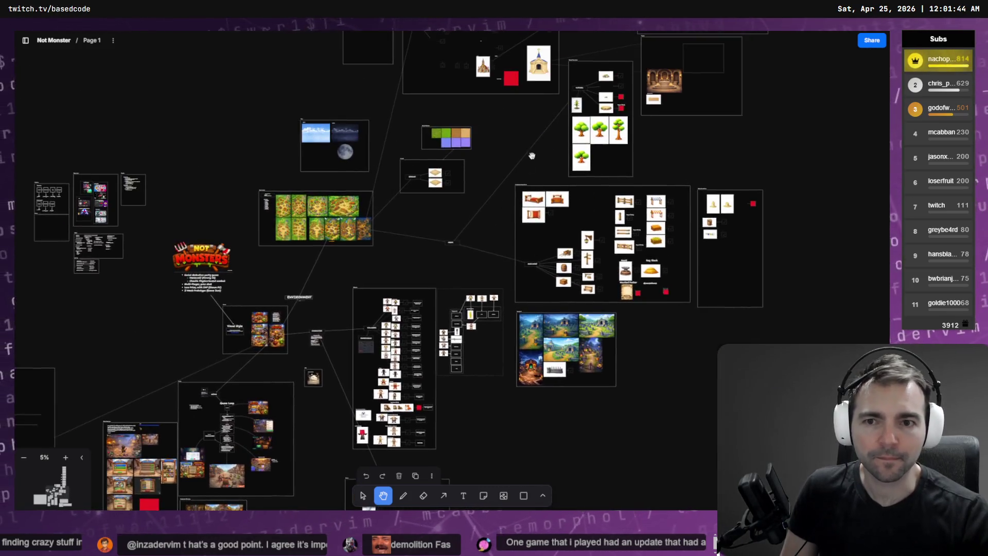
pyautogui.moveTo(547, 338)
pyautogui.mouseDown()
pyautogui.moveTo(475, 541)
pyautogui.moveTo(551, 270)
pyautogui.mouseUp()
pyautogui.scroll(-5, 552, 270)
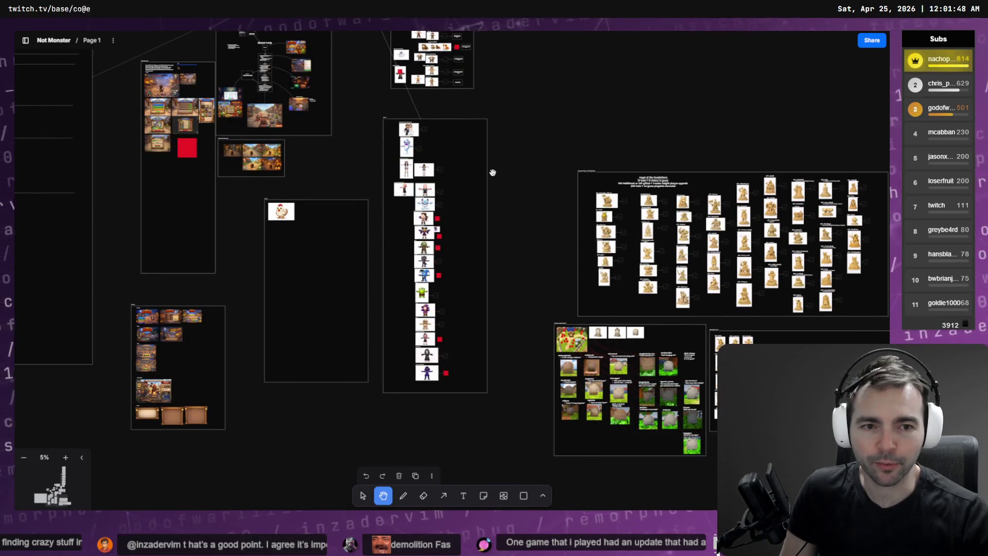
pyautogui.scroll(10, 365, 137)
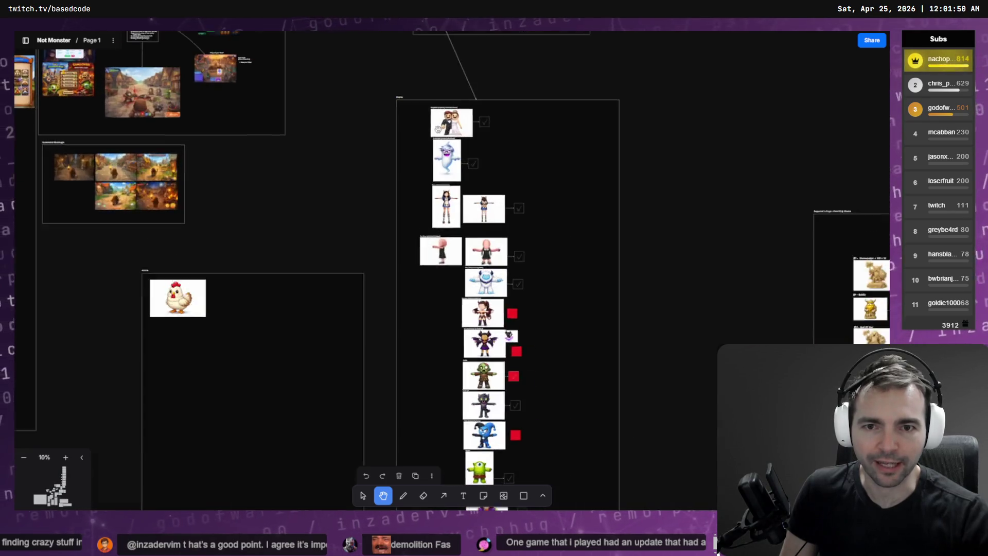
pyautogui.scroll(10, 546, 240)
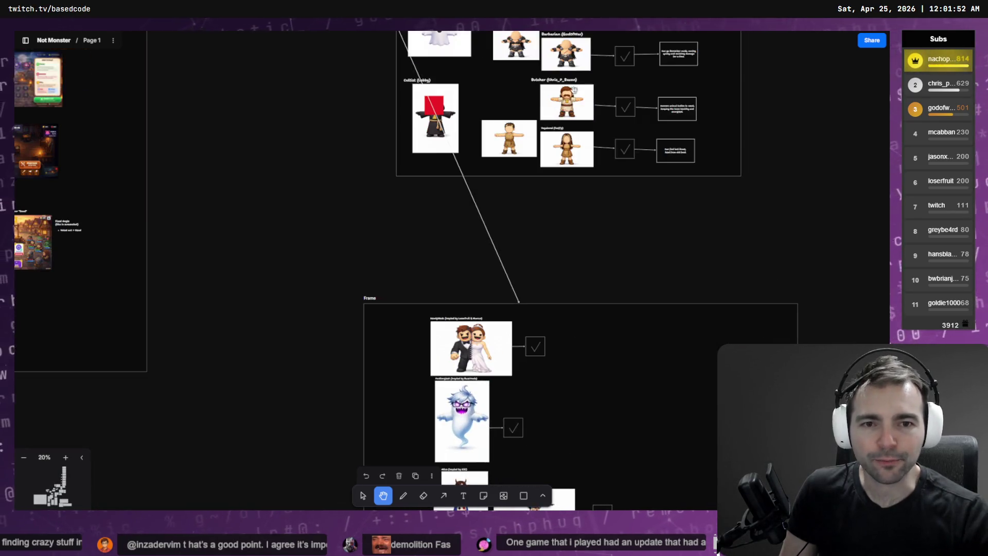
pyautogui.scroll(10, 529, 174)
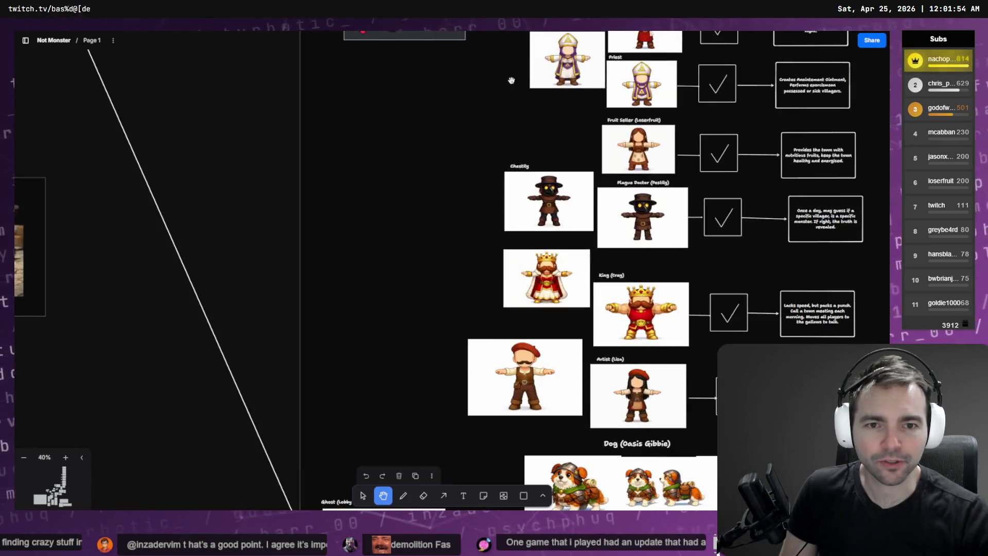
pyautogui.scroll(5, 370, 200)
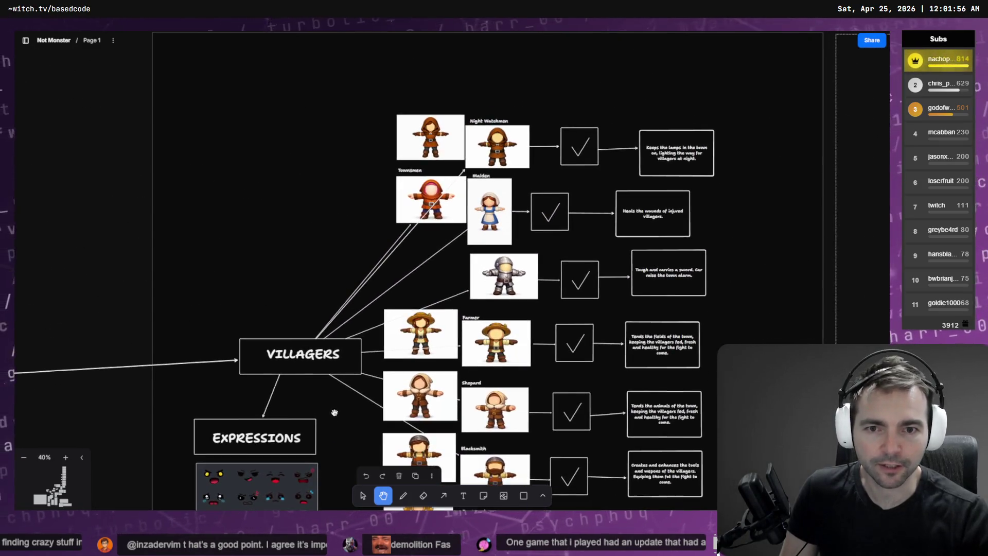
pyautogui.scroll(-10, 279, 100)
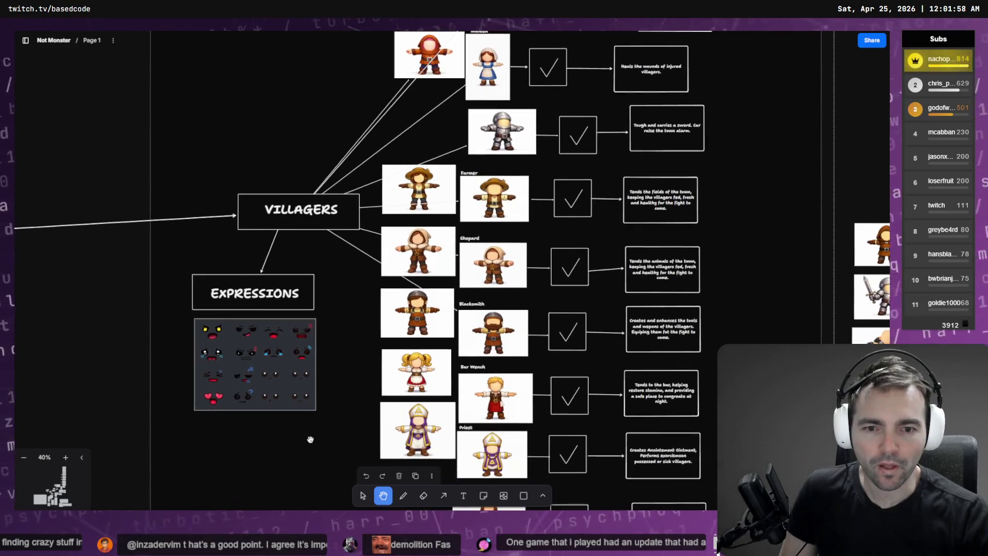
pyautogui.scroll(-10, 605, 132)
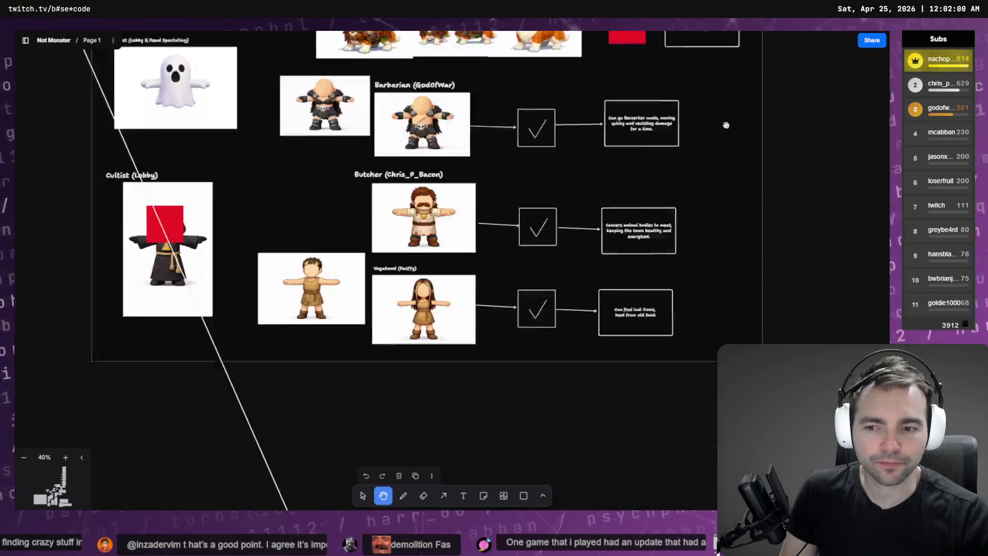
pyautogui.scroll(-10, 605, 131)
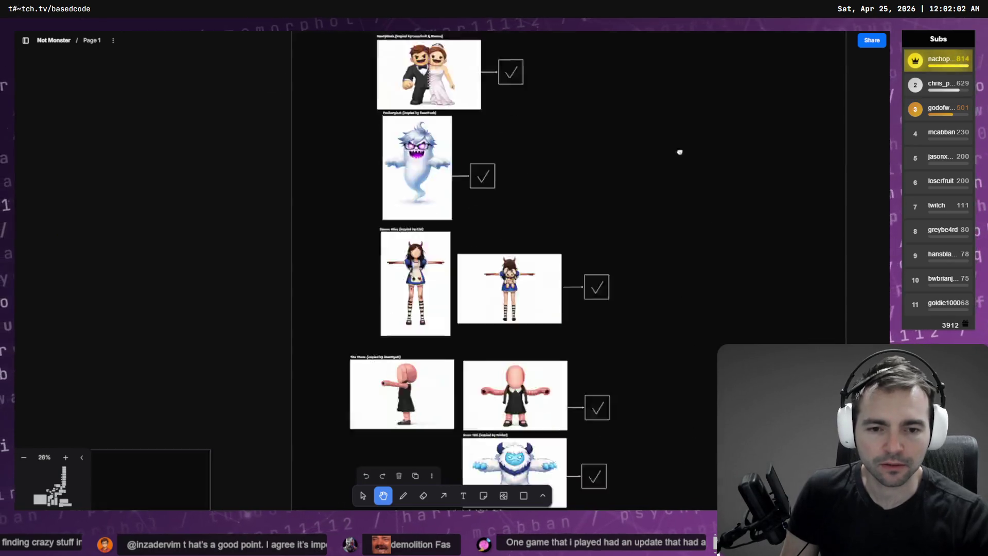
pyautogui.scroll(2, 615, 139)
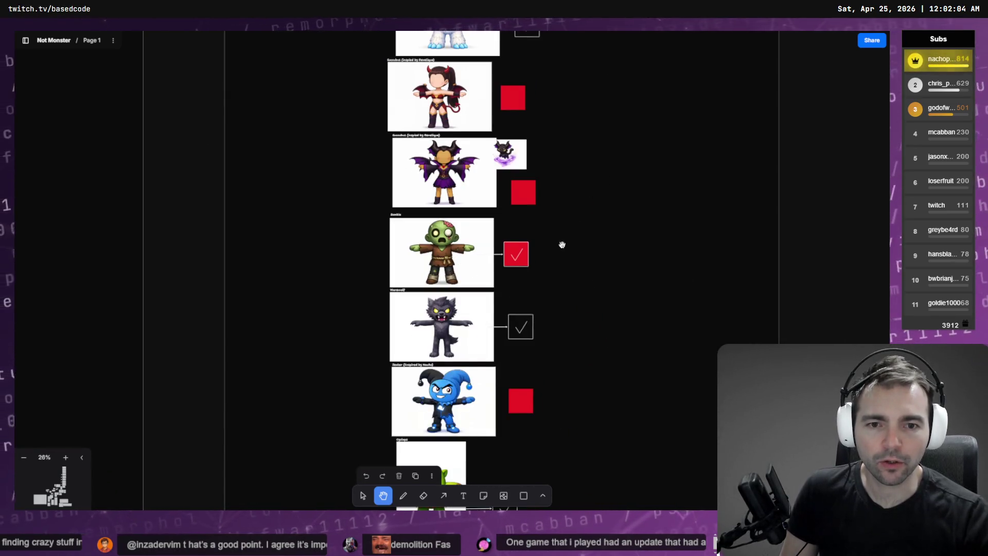
# - Move the red square off the Zombie card to reveal its check mark
pyautogui.click(363, 496)
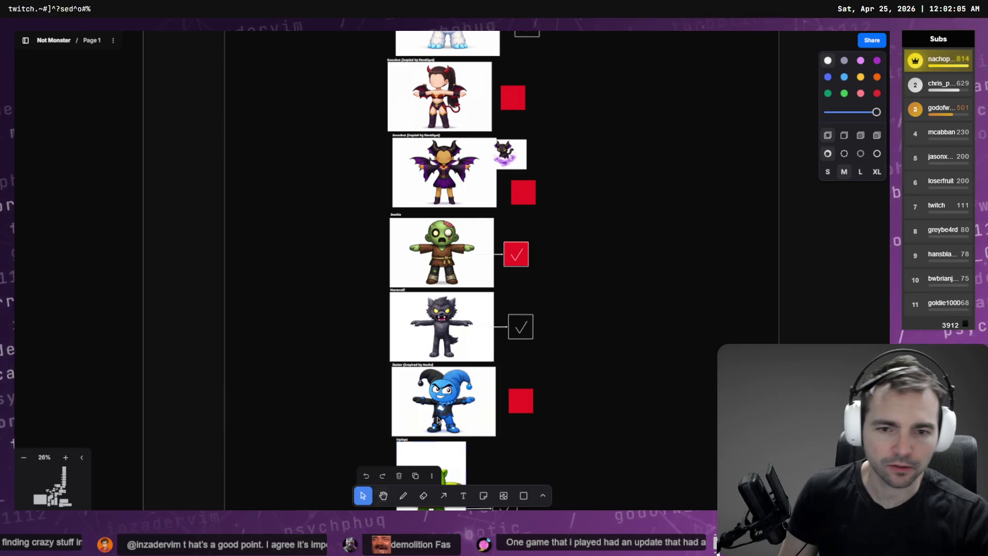
pyautogui.click(514, 248)
pyautogui.moveTo(514, 248); pyautogui.dragTo(574, 243)
pyautogui.click(511, 278)
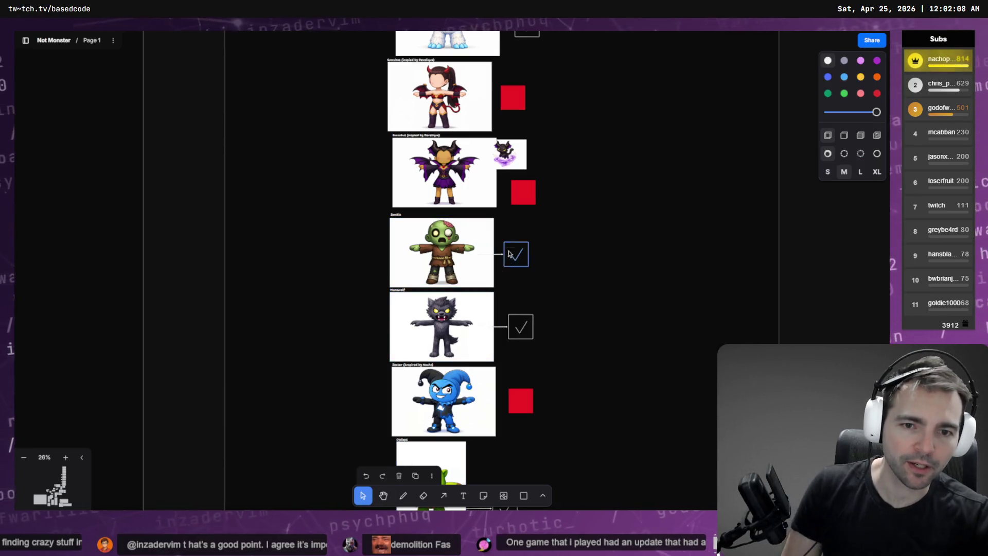
# - Inspect the succubus and vampire cards and the red square beside the vampire
pyautogui.click(442, 102)
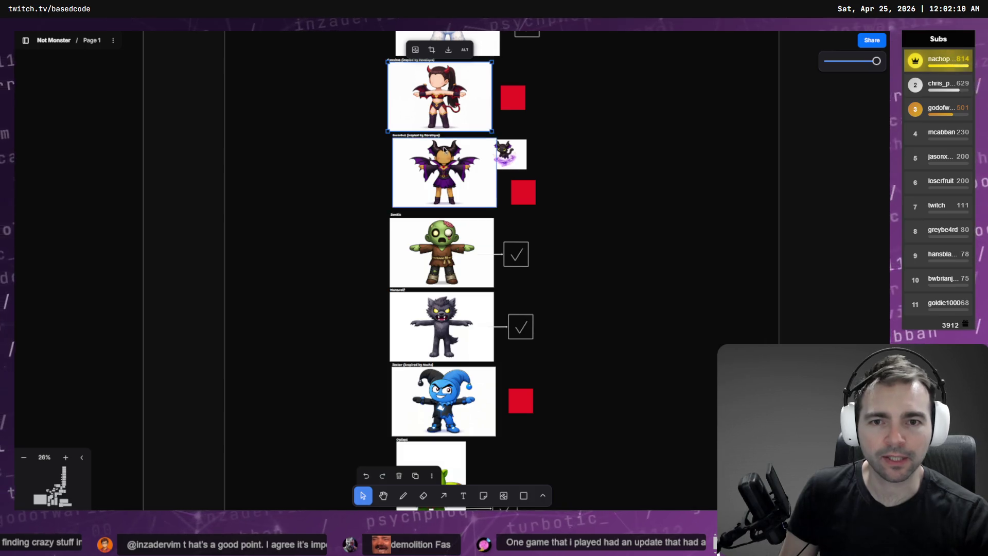
pyautogui.scroll(-10, 475, 180)
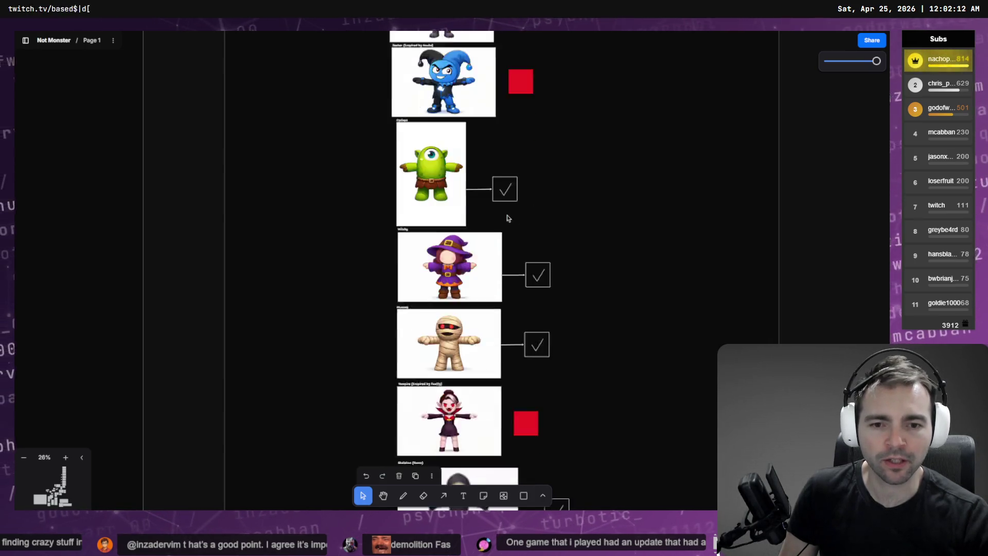
pyautogui.click(535, 192)
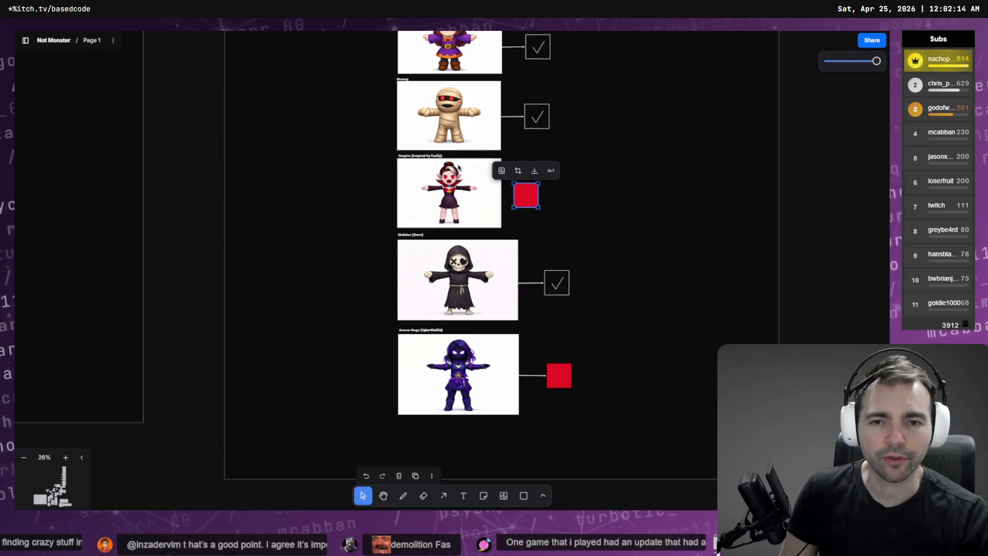
pyautogui.click(482, 214)
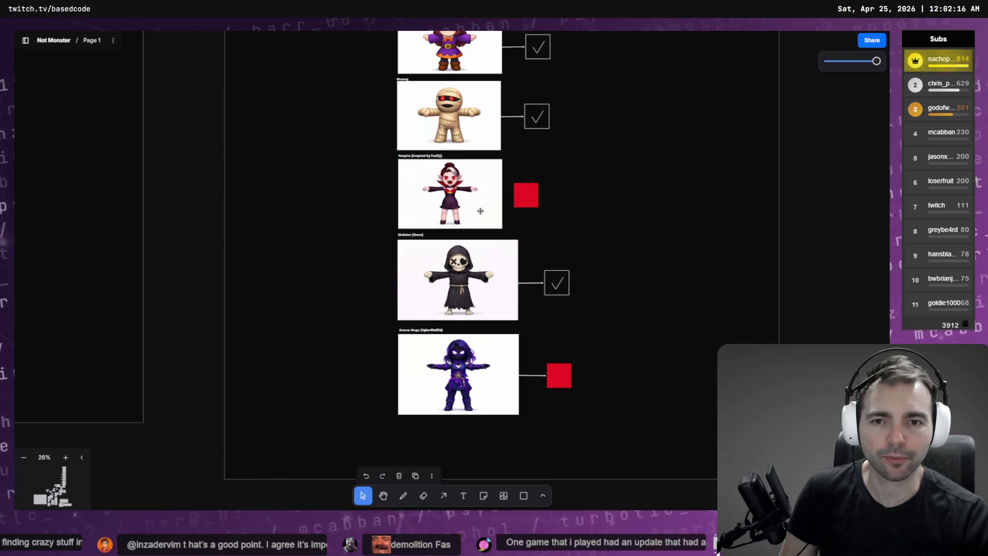
pyautogui.click(598, 197)
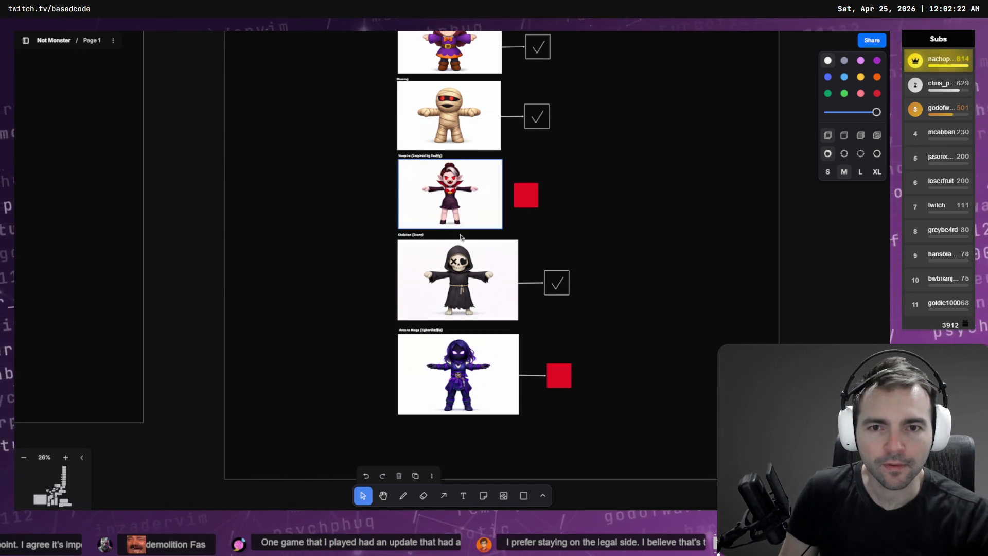
# - Add 'Inspired by' viewer credits to the Skeleton and Arcane Mage captions
pyautogui.doubleClick(421, 236)
pyautogui.press('Escape')
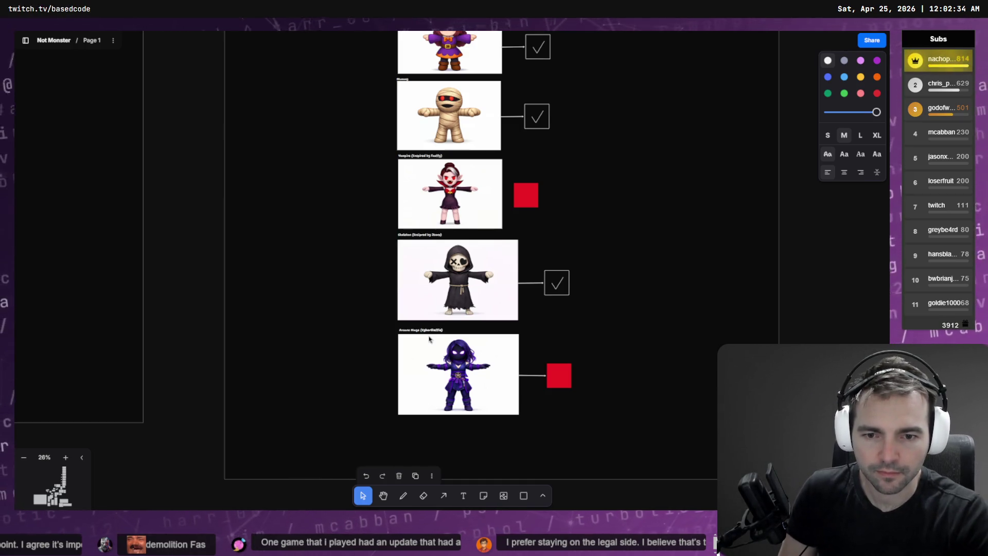
pyautogui.write('Insp')
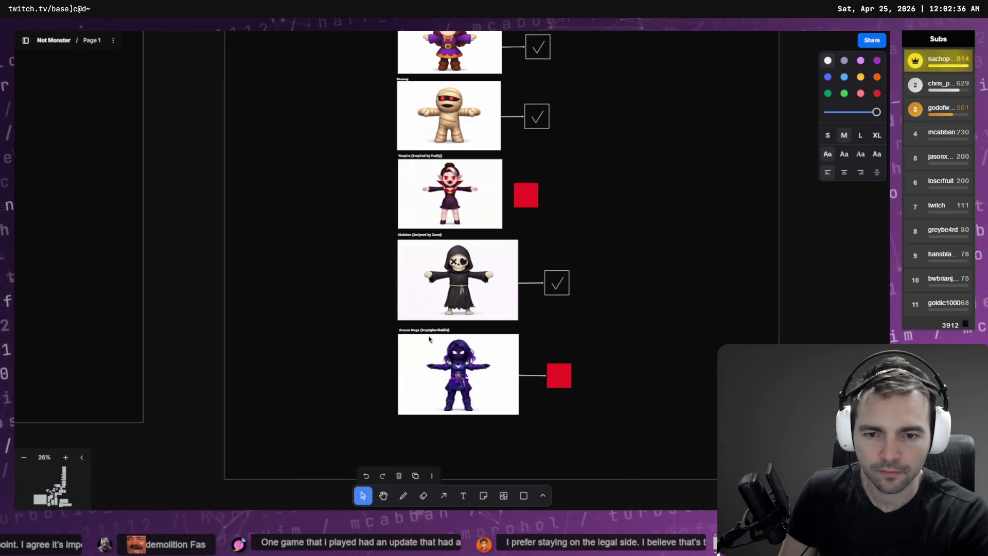
pyautogui.write('by')
pyautogui.click(661, 220)
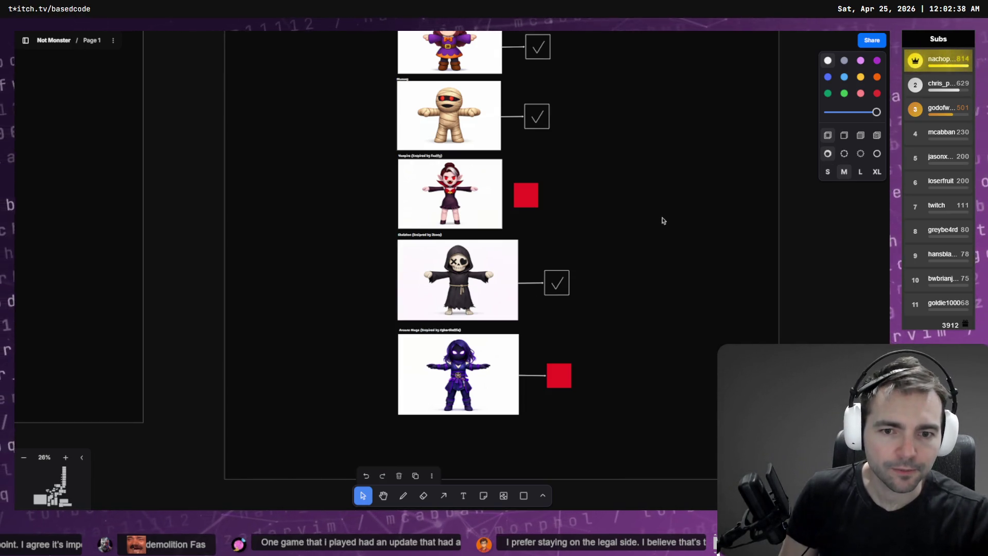
# - Zoom out to 6% and pan past the newlyweds frame to the environment and props boards
pyautogui.scroll(10, 694, 59)
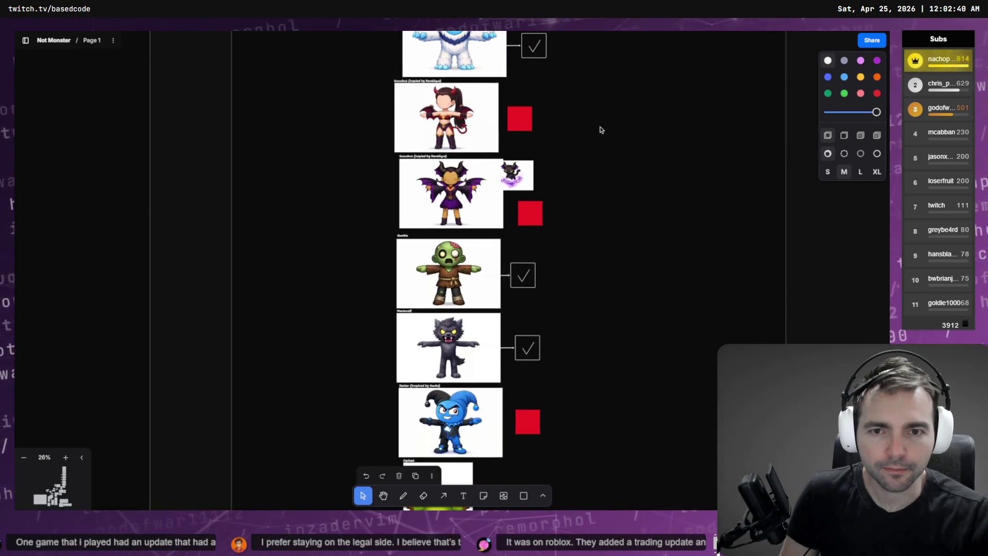
pyautogui.scroll(-5, 598, 133)
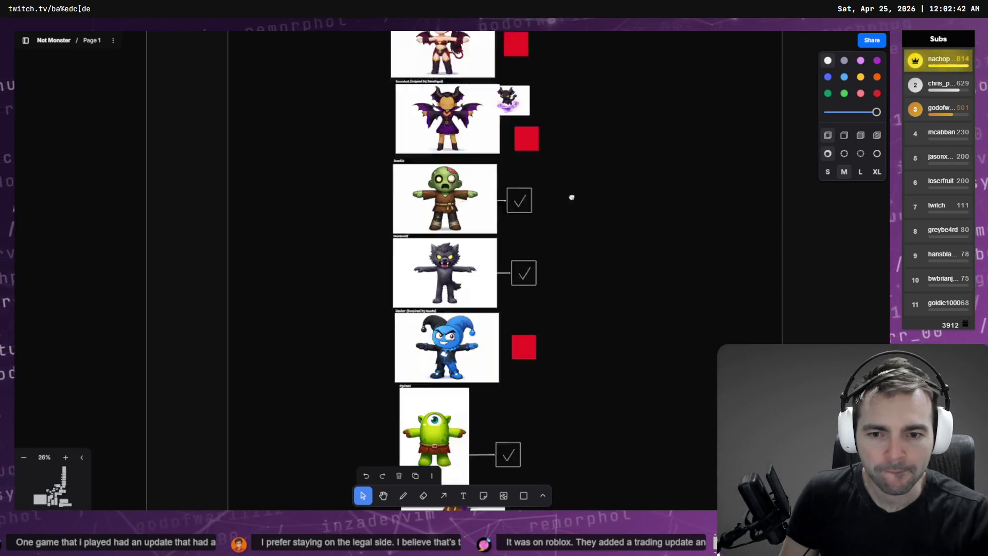
pyautogui.scroll(-5, 574, 414)
pyautogui.scroll(12, 578, 331)
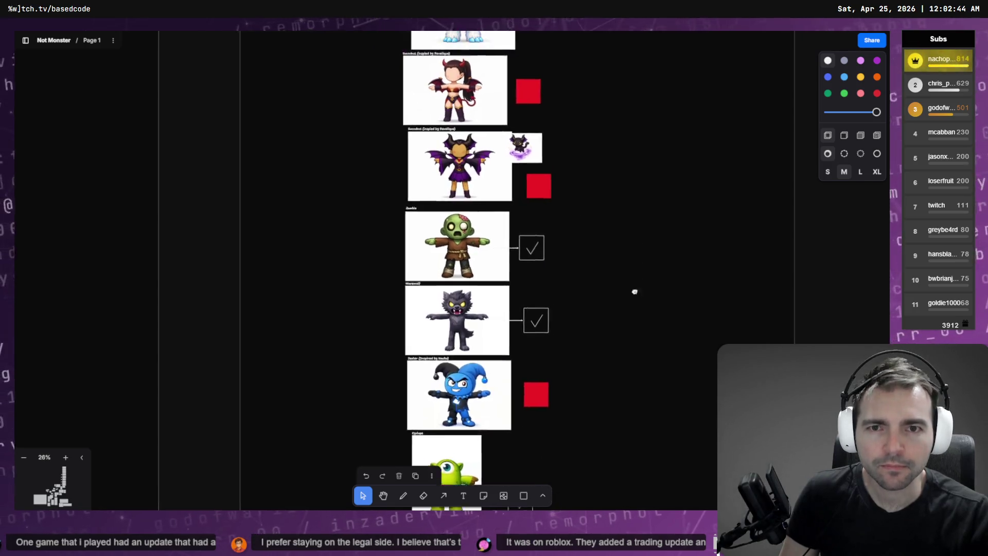
pyautogui.scroll(5, 629, 338)
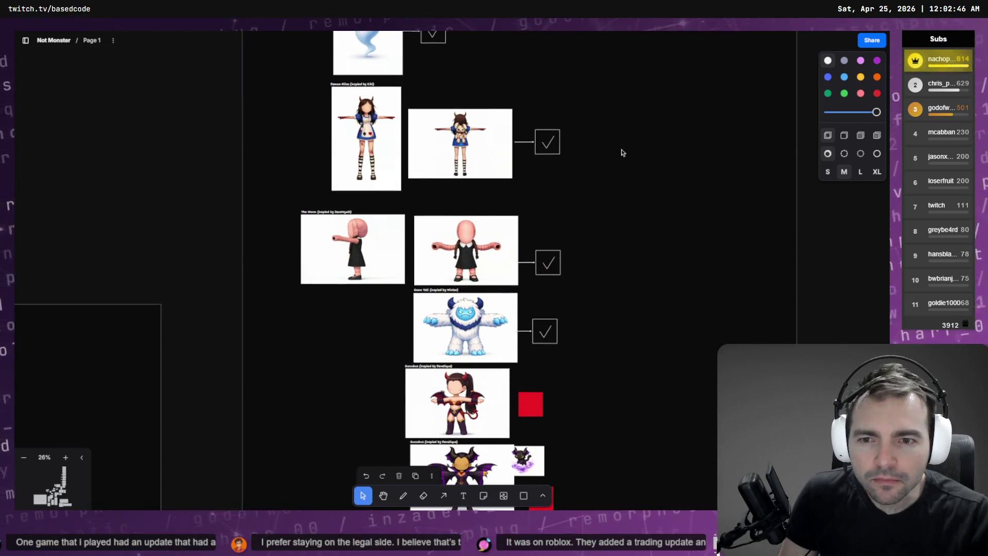
pyautogui.moveTo(623, 152); pyautogui.dragTo(622, 384)
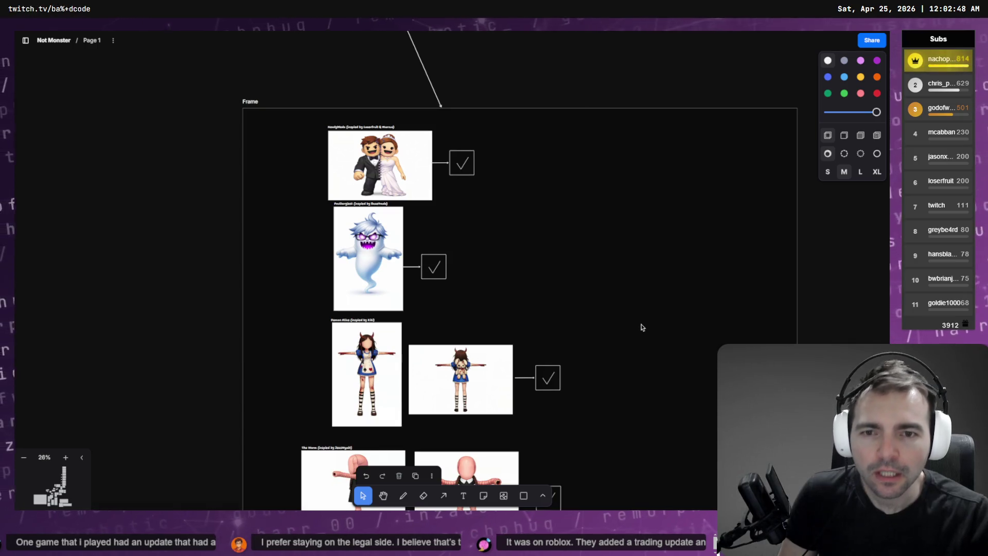
pyautogui.scroll(-6, 653, 324)
pyautogui.scroll(-5, 582, 242)
pyautogui.hscroll(6, 581, 243)
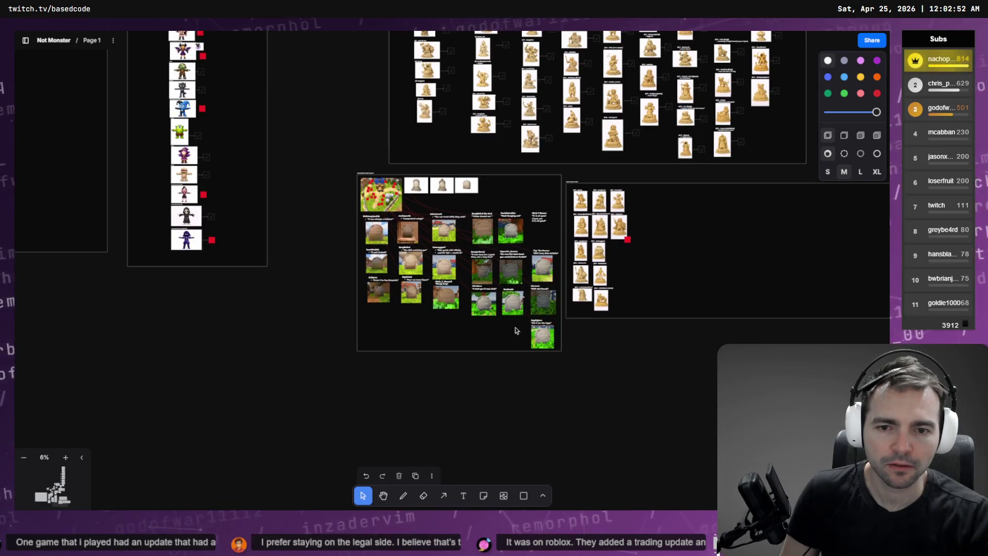
pyautogui.scroll(10, 668, 254)
pyautogui.hscroll(5, 668, 254)
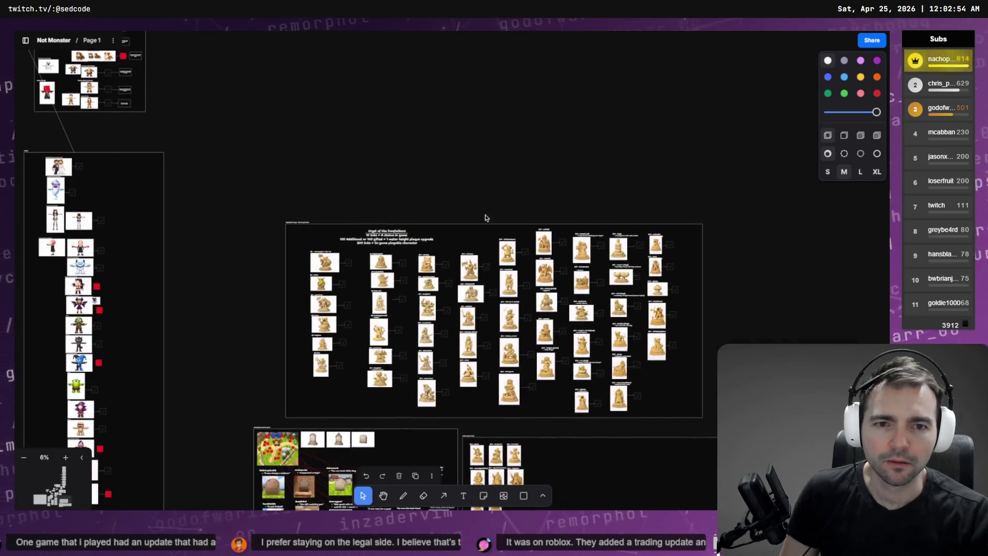
pyautogui.moveTo(589, 426); pyautogui.dragTo(547, 419)
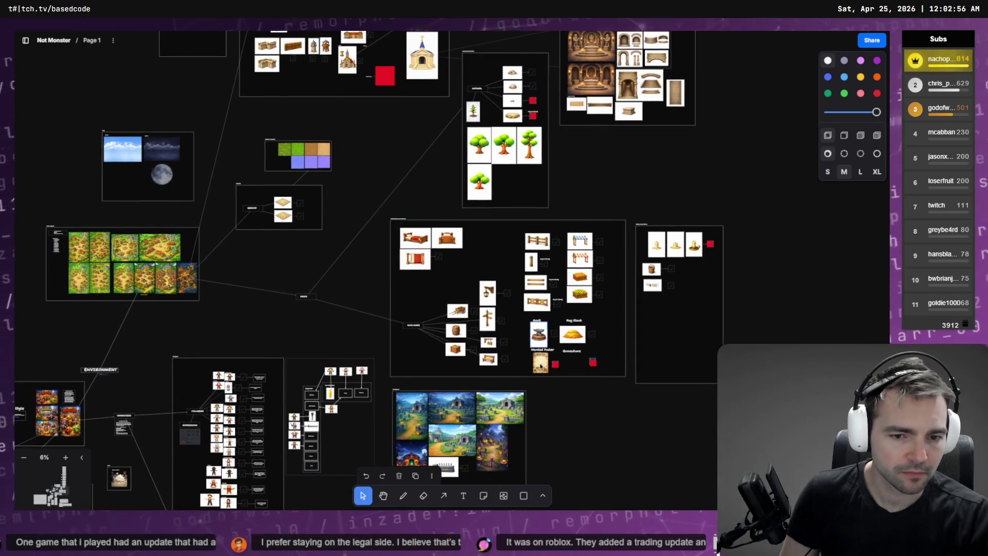
# - Marquee-select and delete the Gravestone label and its red placeholder square
pyautogui.scroll(10, 541, 365)
pyautogui.hscroll(2, 509, 388)
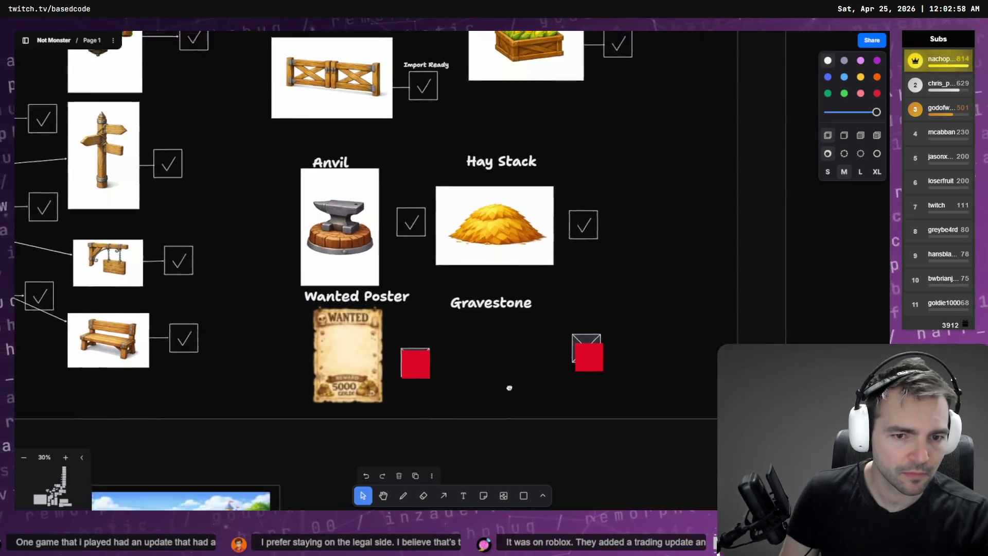
pyautogui.hscroll(2, 510, 388)
pyautogui.scroll(1, 498, 403)
pyautogui.scroll(-3, 493, 381)
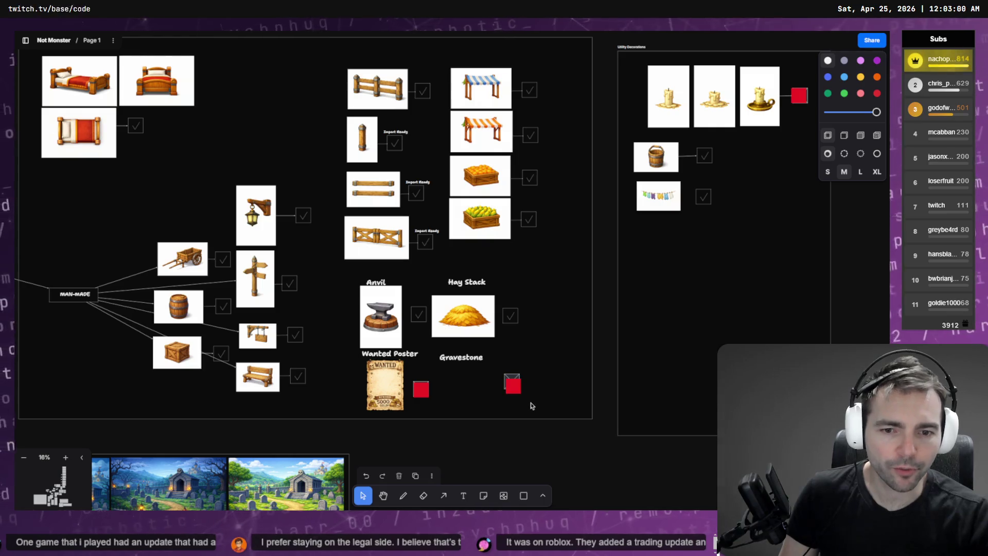
pyautogui.moveTo(532, 406); pyautogui.dragTo(439, 348)
pyautogui.press('Delete')
# - Pan to the NATURAL label and open it for editing without changes
pyautogui.scroll(2, 514, 350)
pyautogui.hscroll(1, 514, 350)
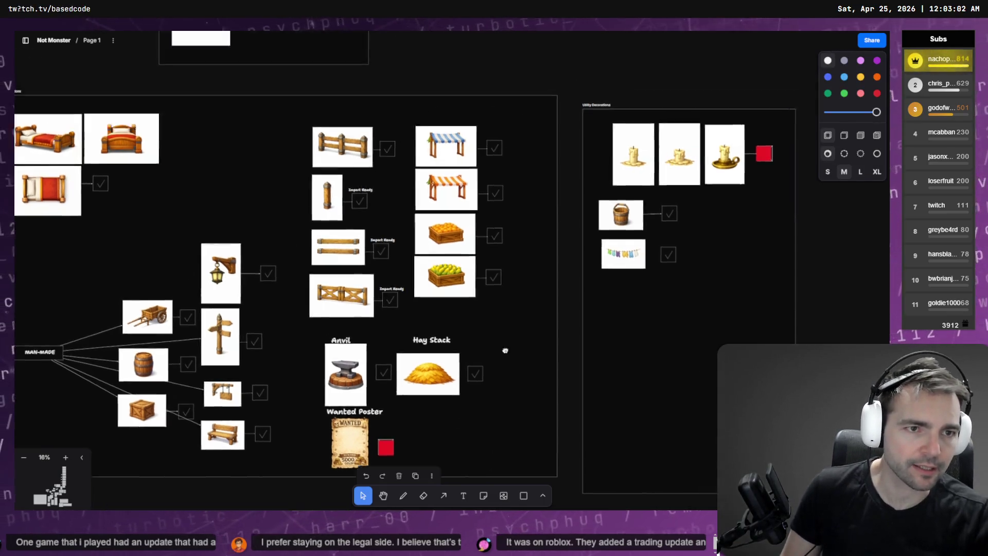
pyautogui.scroll(2, 504, 351)
pyautogui.hscroll(2, 505, 350)
pyautogui.scroll(4, 393, 154)
pyautogui.hscroll(-6, 393, 155)
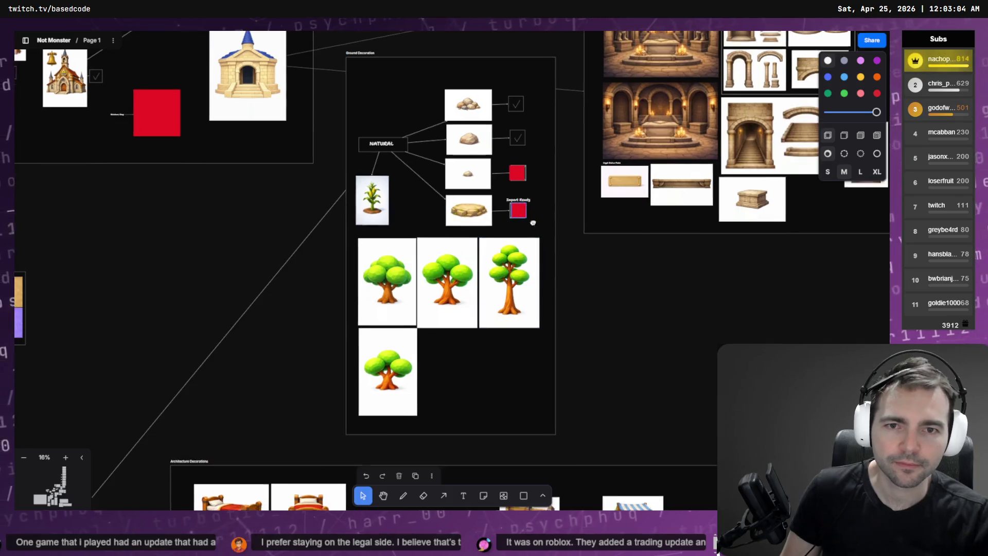
pyautogui.scroll(4, 533, 222)
pyautogui.hscroll(-4, 533, 222)
pyautogui.scroll(-2, 451, 258)
pyautogui.hscroll(1, 451, 259)
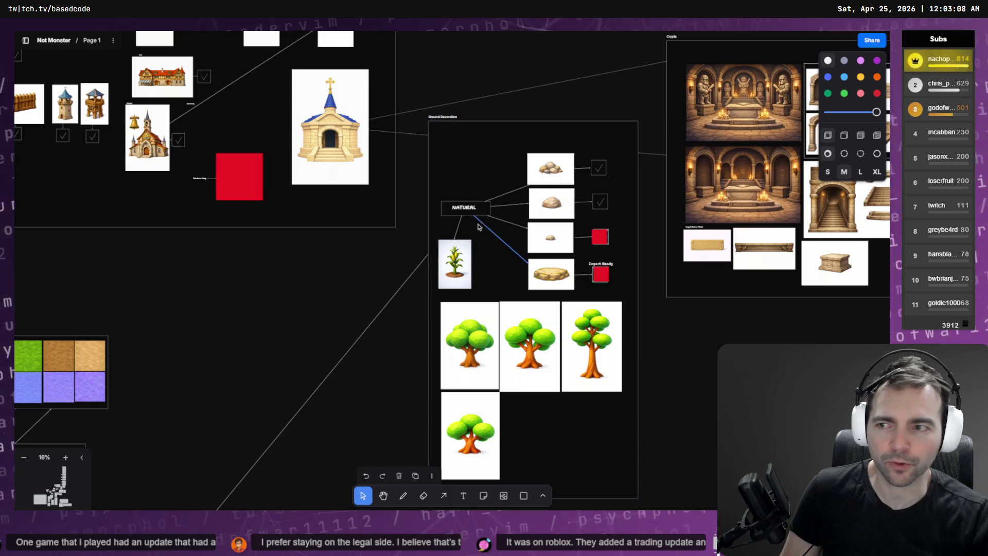
pyautogui.doubleClick(456, 212)
pyautogui.press('Escape')
# - Select the red placeholder square beside the chapel
pyautogui.scroll(4, 734, 248)
pyautogui.hscroll(-3, 734, 248)
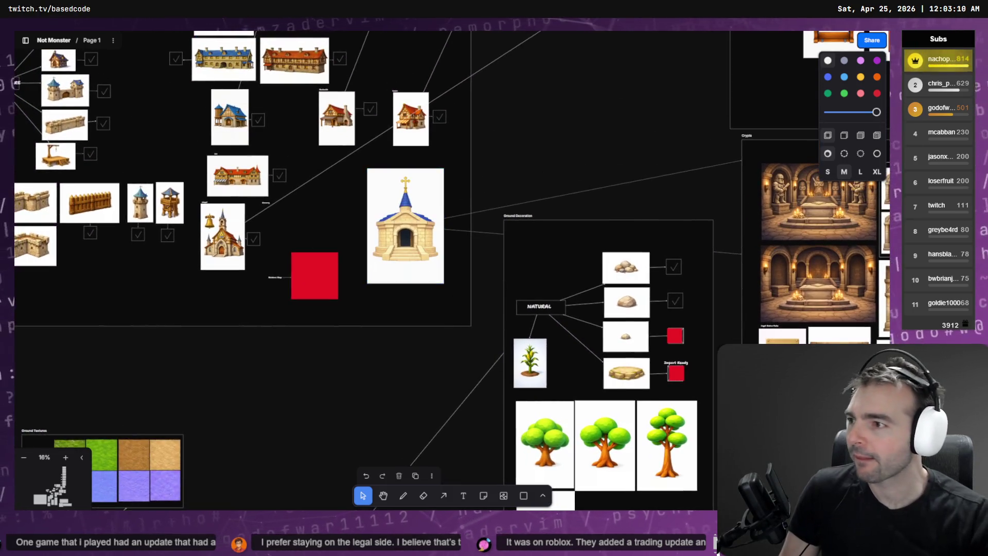
pyautogui.scroll(5, 272, 277)
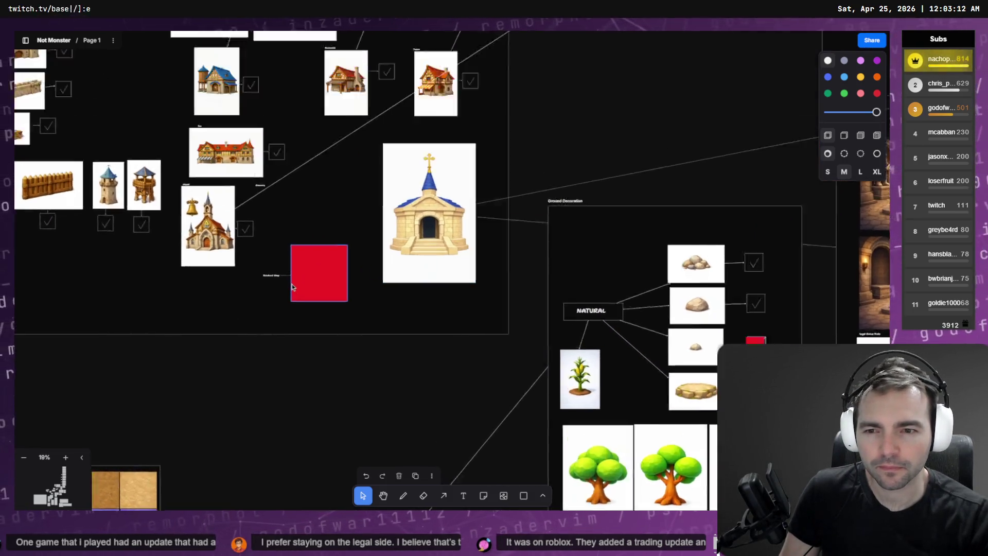
pyautogui.scroll(-5, 355, 279)
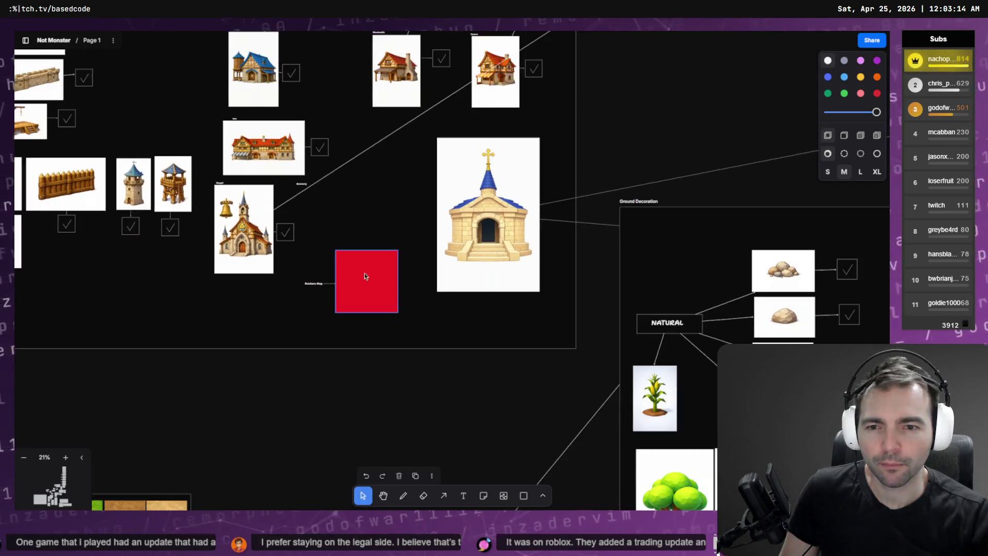
pyautogui.scroll(-2, 373, 259)
pyautogui.click(377, 283)
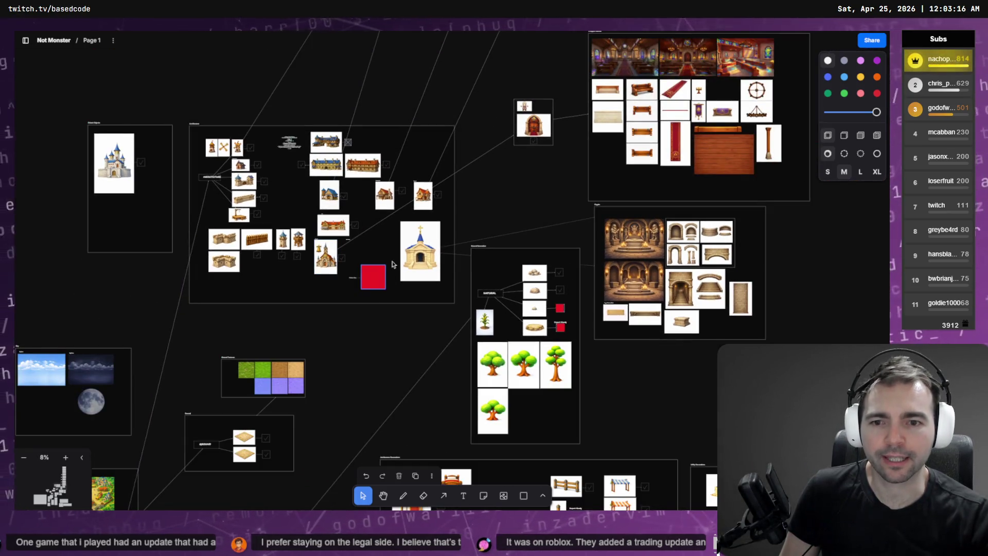
pyautogui.scroll(3, 485, 146)
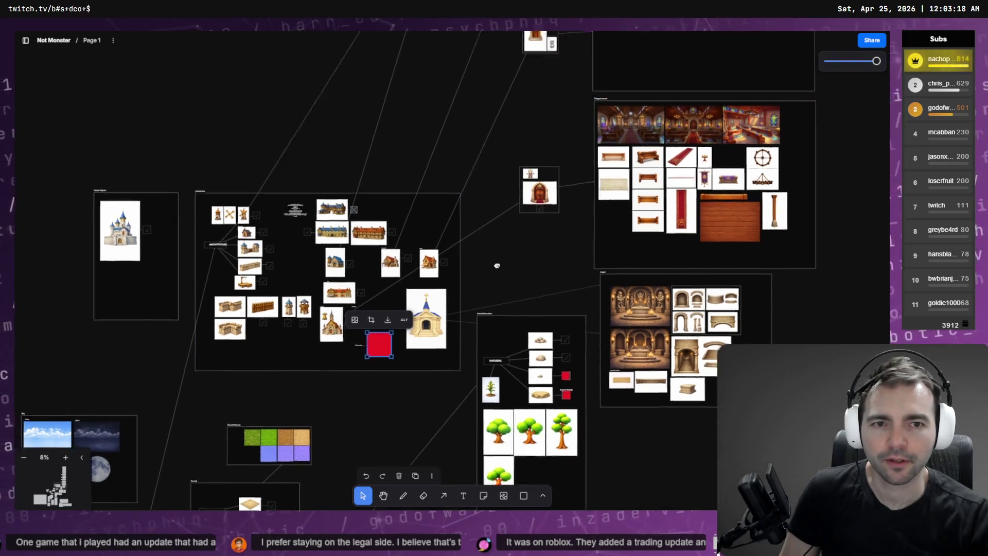
# - Zoom in and select the lower butcher's shop image
pyautogui.scroll(5, 486, 75)
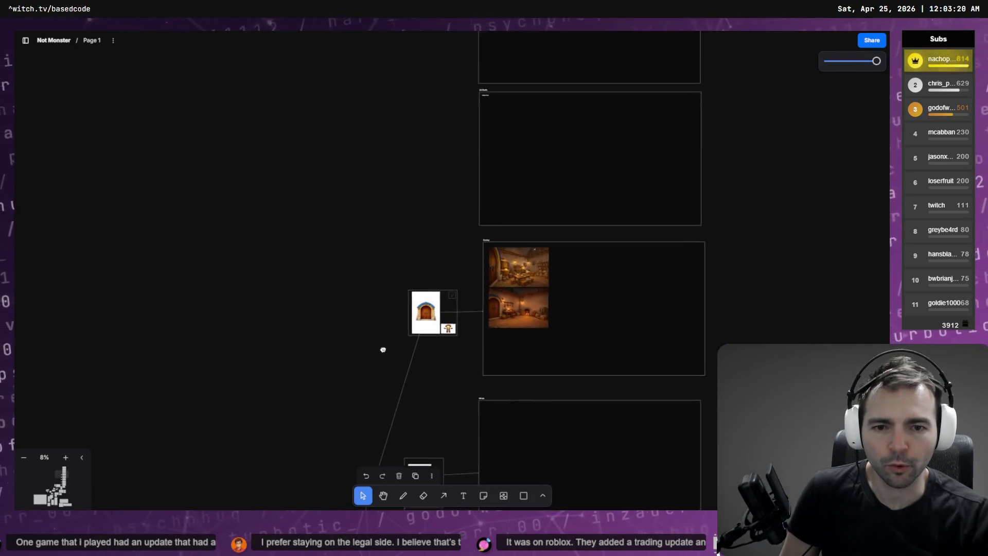
pyautogui.scroll(2, 520, 308)
pyautogui.scroll(5, 511, 228)
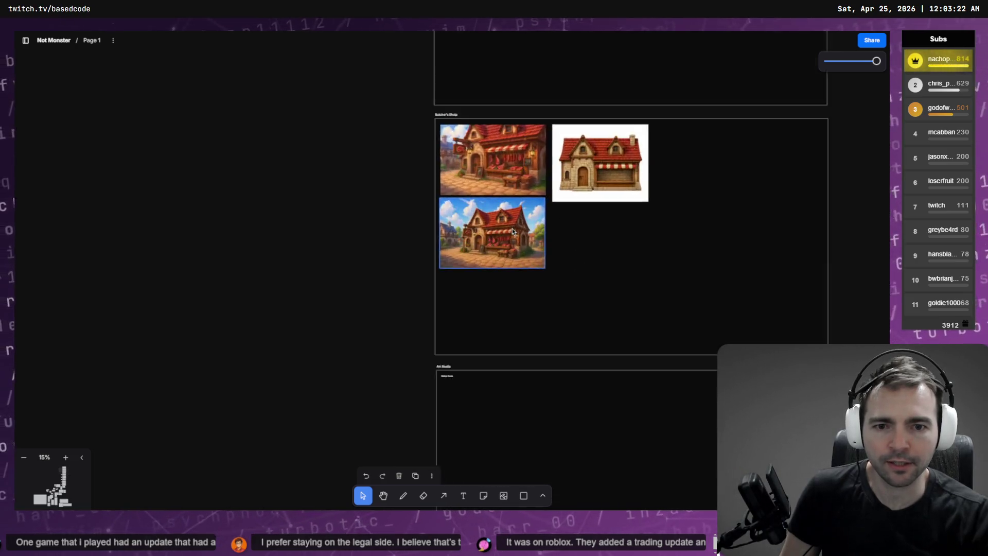
pyautogui.click(464, 223)
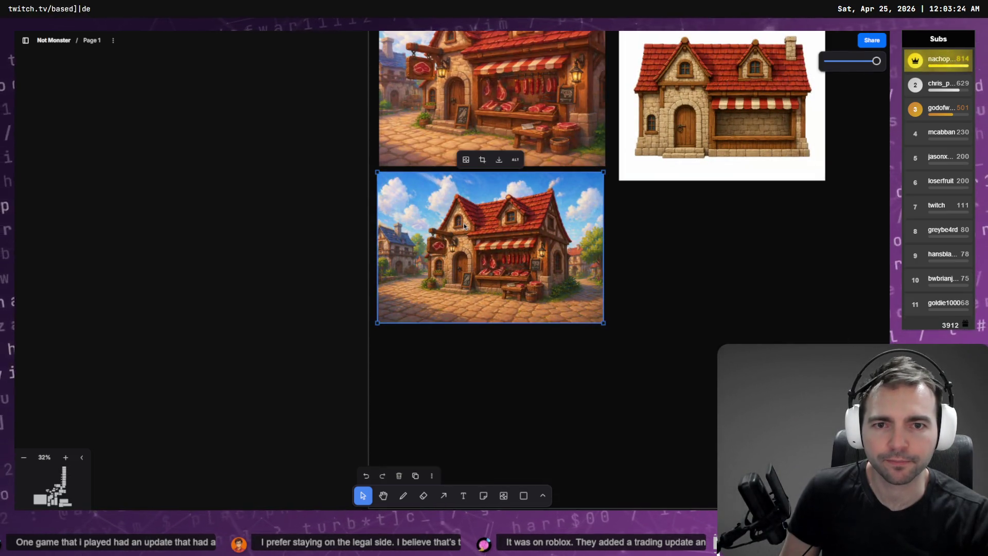
# - Select the empty Battle Axe placeholder in the Equipment frame, then return to the Codex terminal
pyautogui.scroll(10, 514, 231)
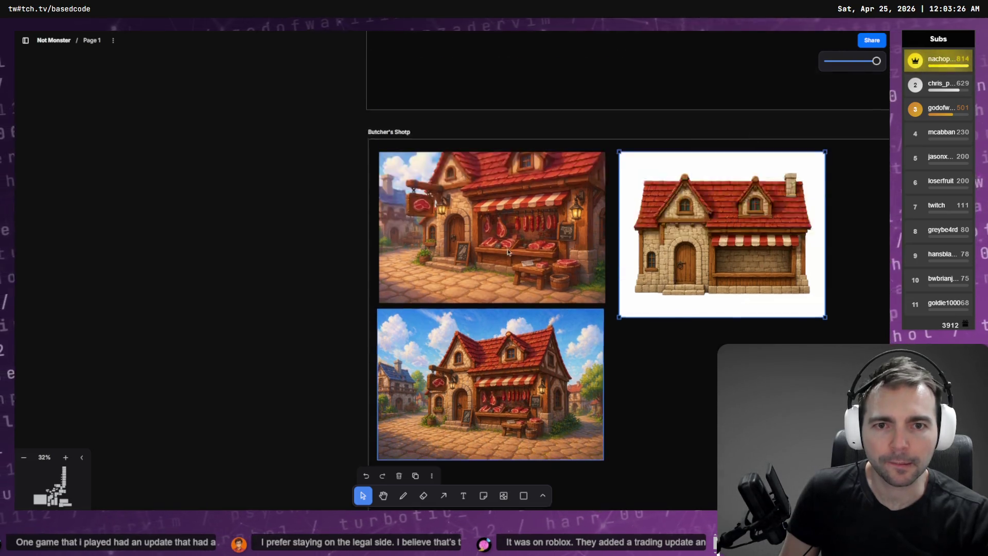
pyautogui.scroll(-2, 555, 273)
pyautogui.scroll(-6, 556, 273)
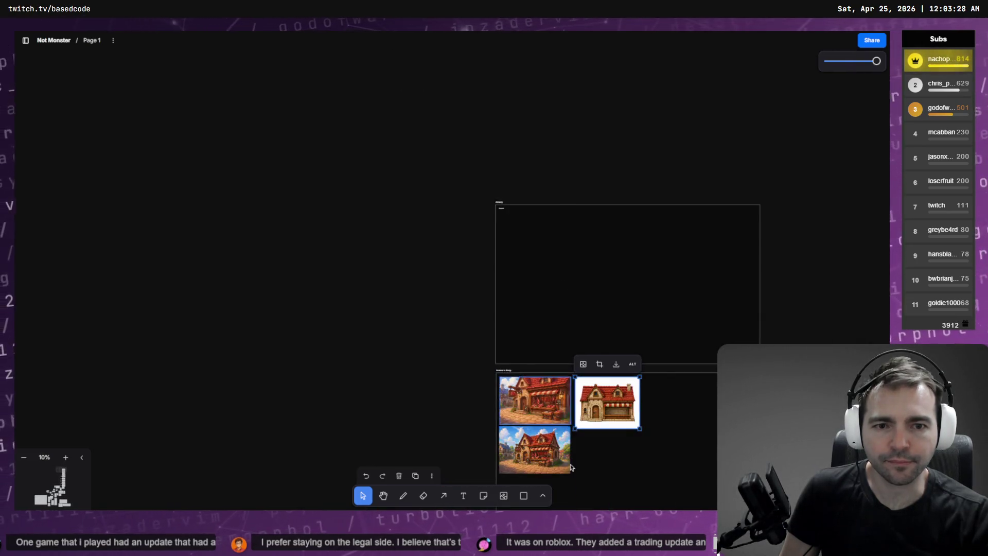
pyautogui.hscroll(-5, 662, 384)
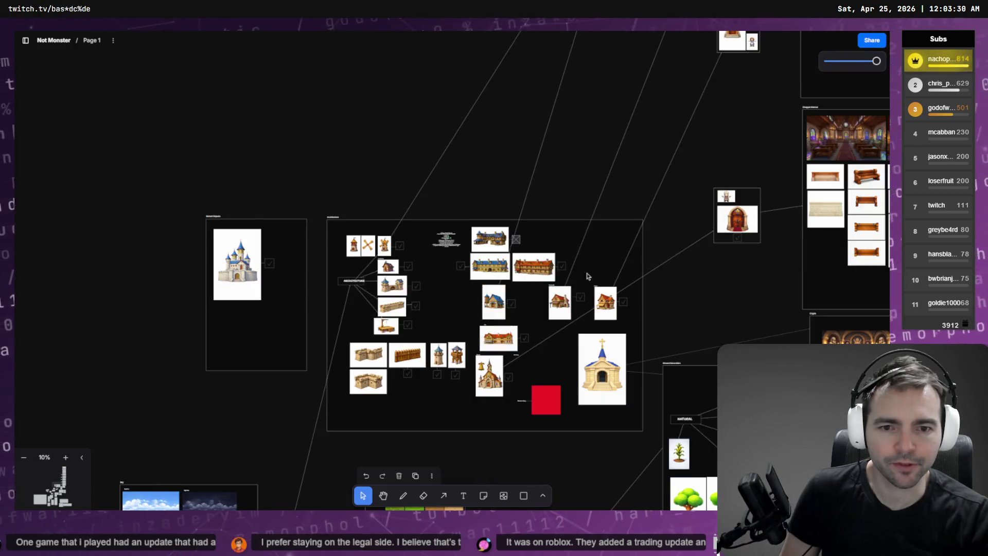
pyautogui.scroll(-5, 663, 384)
pyautogui.scroll(-10, 345, 388)
pyautogui.hscroll(-5, 344, 388)
pyautogui.scroll(-4, 552, 279)
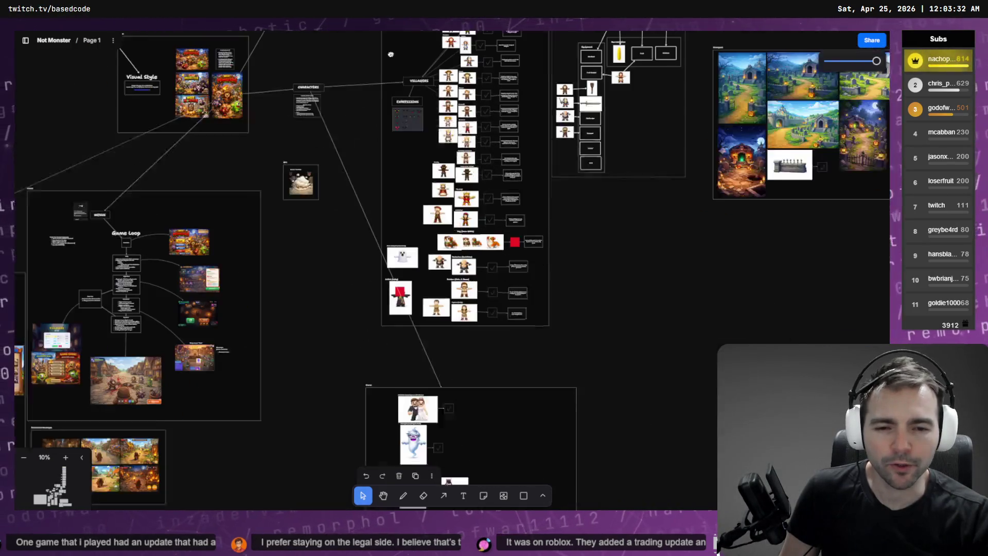
pyautogui.scroll(2, 552, 278)
pyautogui.scroll(2, 552, 278)
pyautogui.scroll(8, 465, 196)
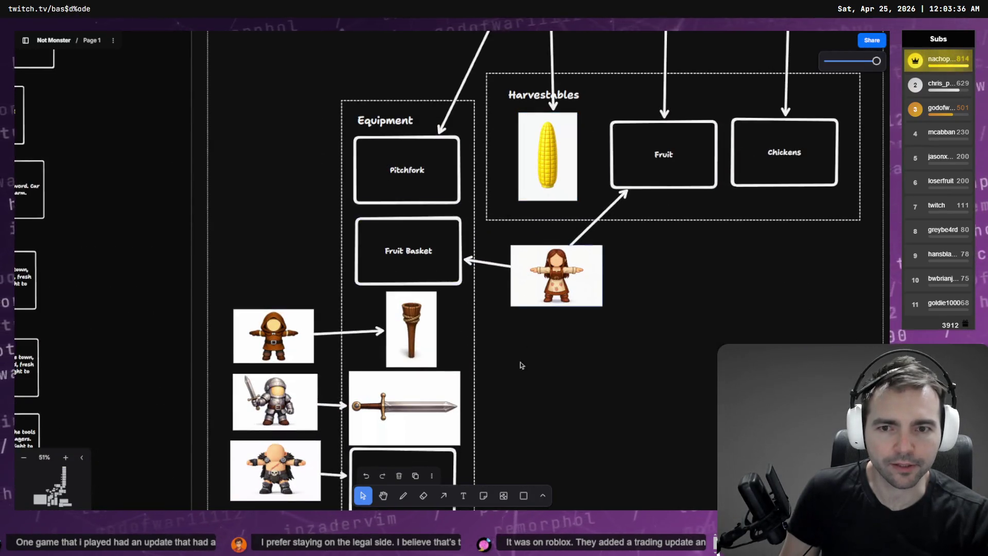
pyautogui.scroll(-5, 521, 365)
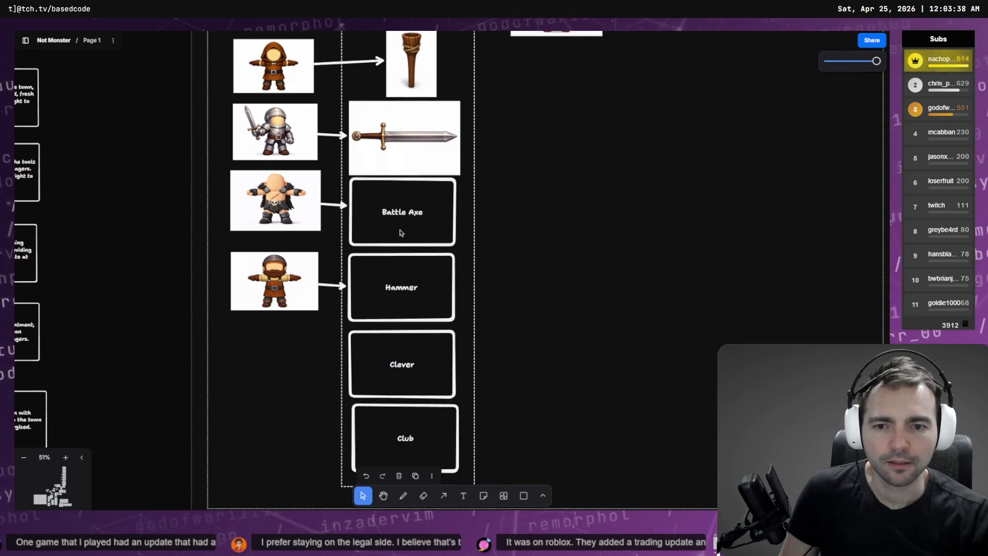
pyautogui.click(401, 233)
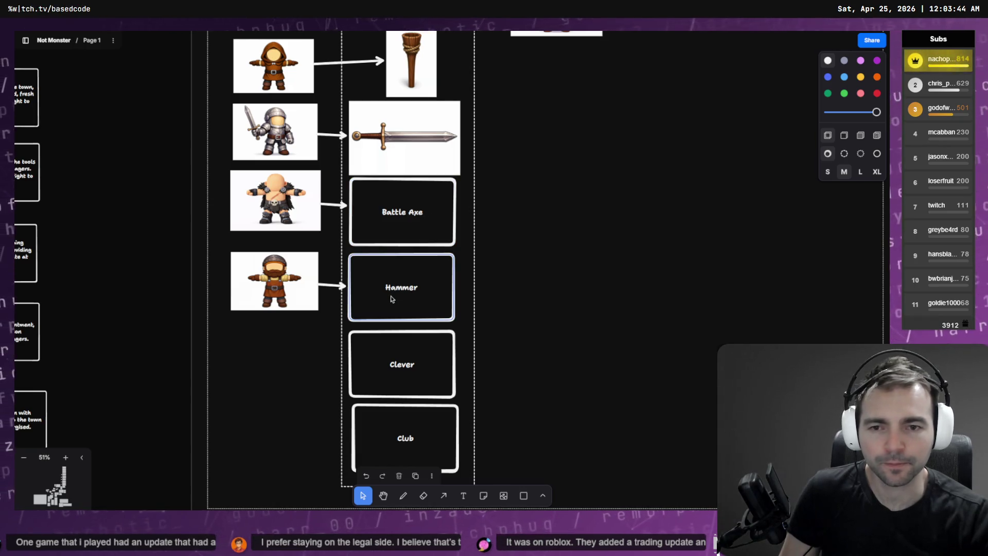
pyautogui.hotkey('alt', 'Tab')
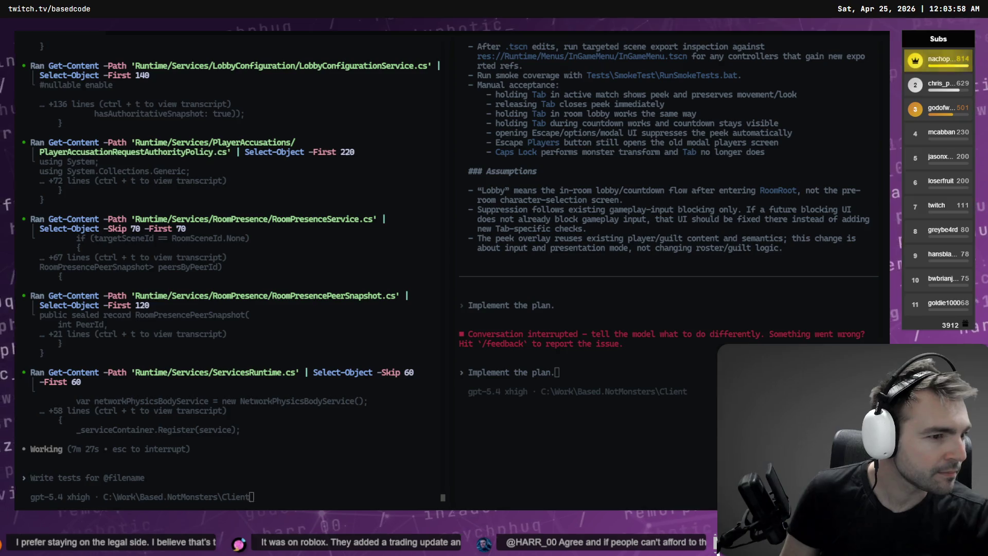
# - Bring up the browser and browse the gradient, golden bell, hand and corn tabs
pyautogui.hotkey('alt', 'Tab')
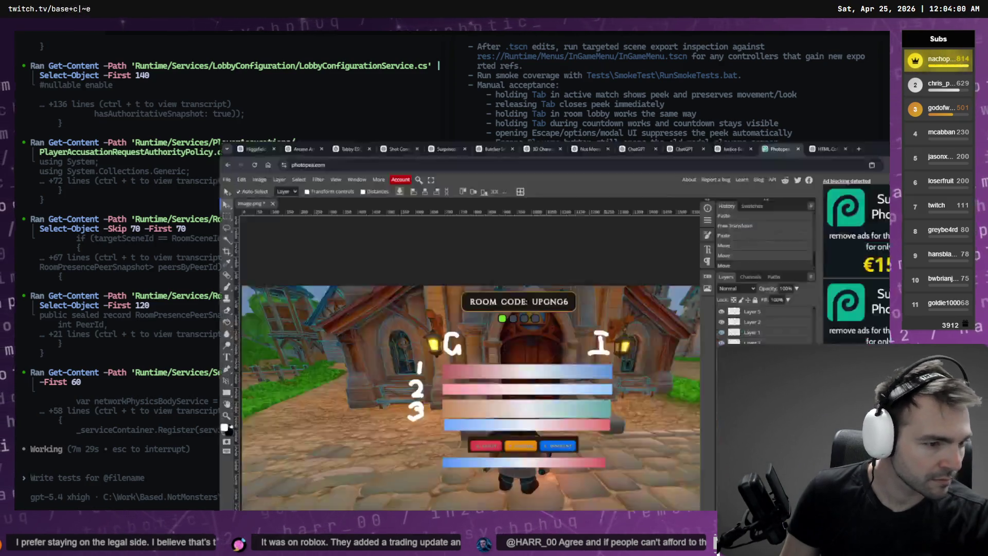
pyautogui.hotkey('alt', 'Tab')
pyautogui.click(736, 36)
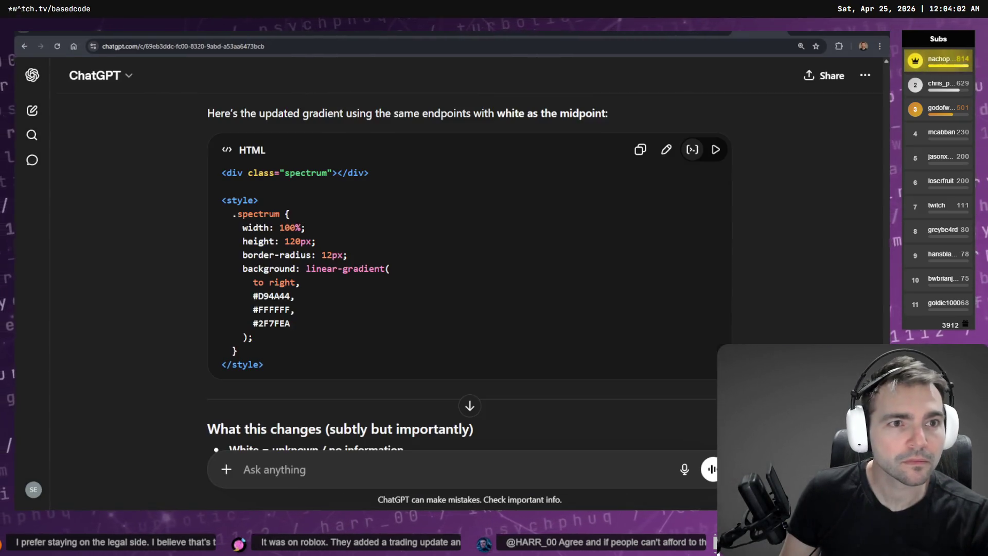
pyautogui.click(644, 32)
pyautogui.click(585, 32)
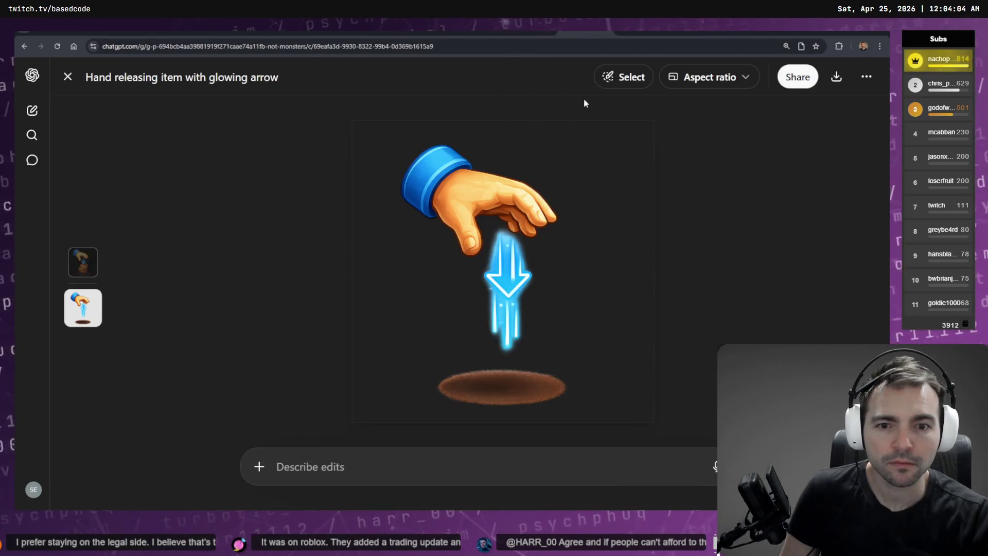
pyautogui.click(527, 32)
pyautogui.hotkey('ctrl', 'Tab')
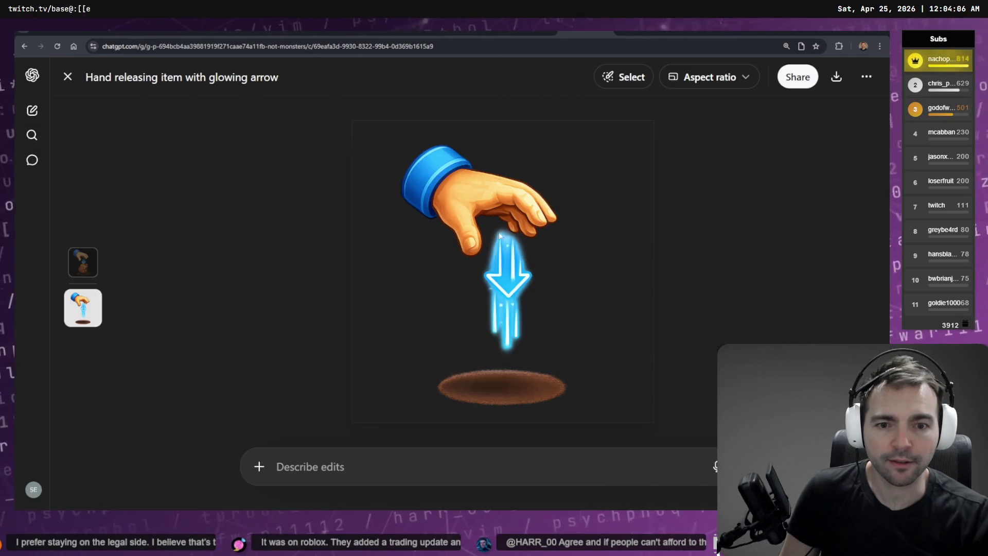
# - Cycle through the torch holder, house and gradient-code chats, then open a new blank tab
pyautogui.hotkey('ctrl', 'shift', 'Tab')
pyautogui.hotkey('ctrl', 'shift', 'Tab')
pyautogui.hotkey('ctrl', 'shift', 'Tab')
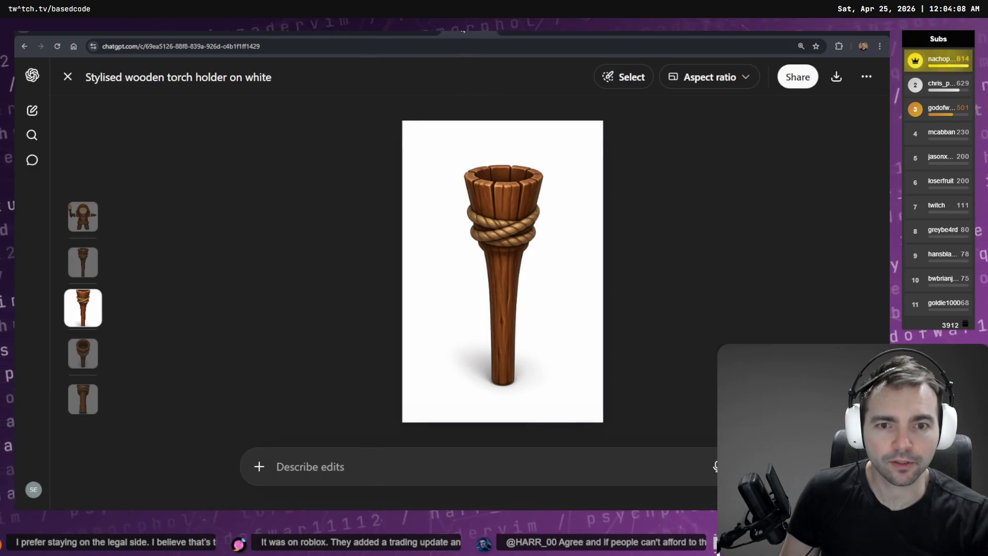
pyautogui.hotkey('ctrl', 'Tab')
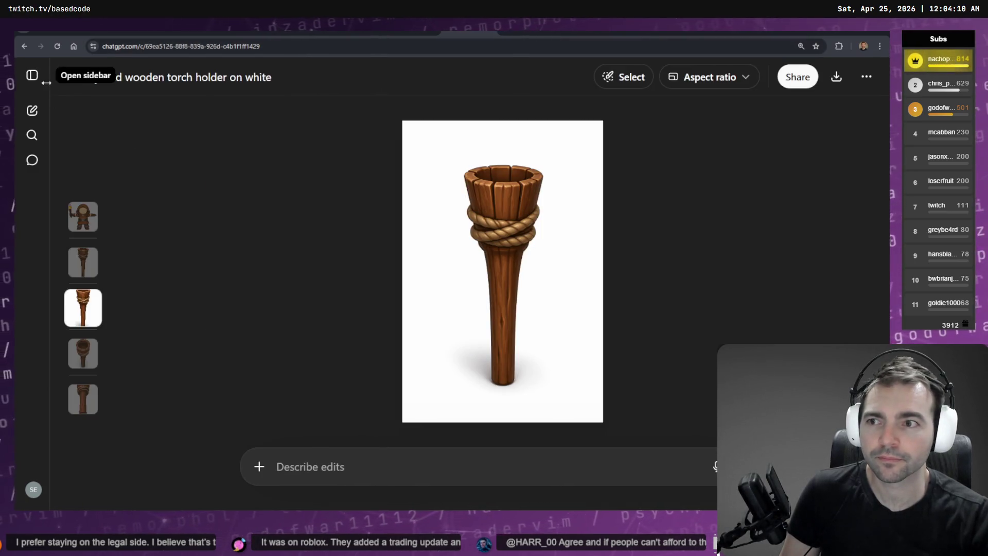
pyautogui.hotkey('ctrl', 'Tab')
pyautogui.hotkey('ctrl', 'Tab')
pyautogui.hotkey('ctrl', 'Tab')
pyautogui.hotkey('ctrl', 'Tab')
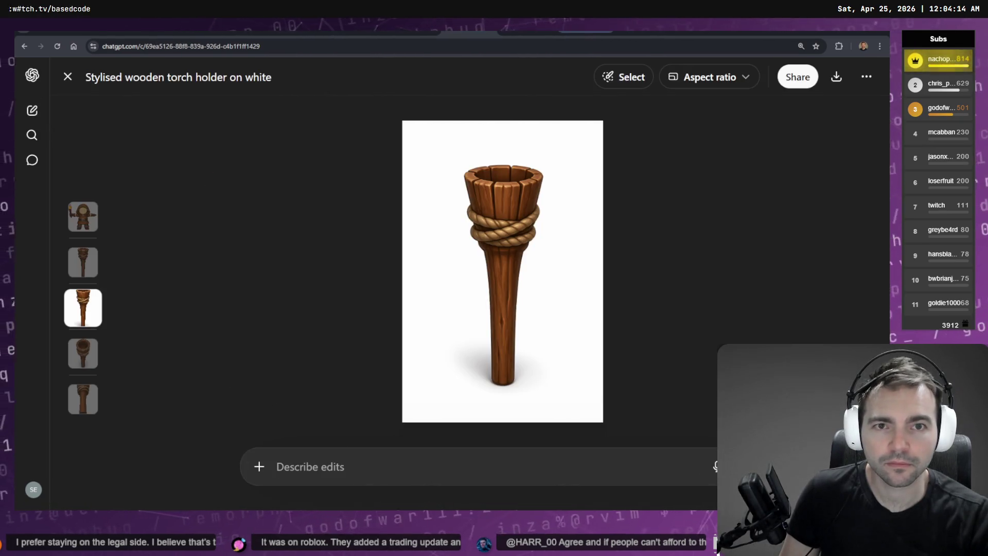
pyautogui.hotkey('ctrl', 'shift', 'Tab')
pyautogui.hotkey('ctrl', 'shift', 'Tab')
pyautogui.hotkey('ctrl', 'shift', 'Tab')
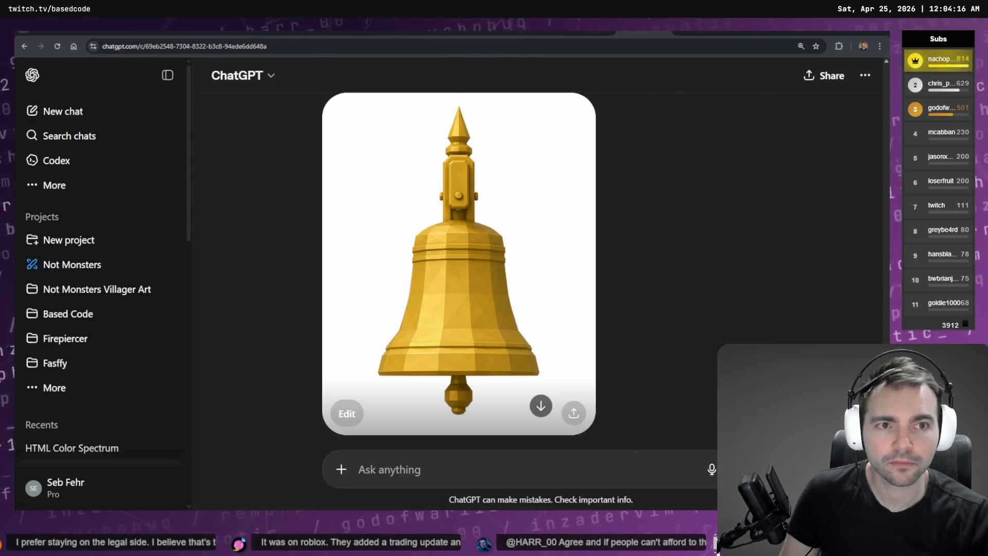
pyautogui.hotkey('ctrl', 'shift', 'Tab')
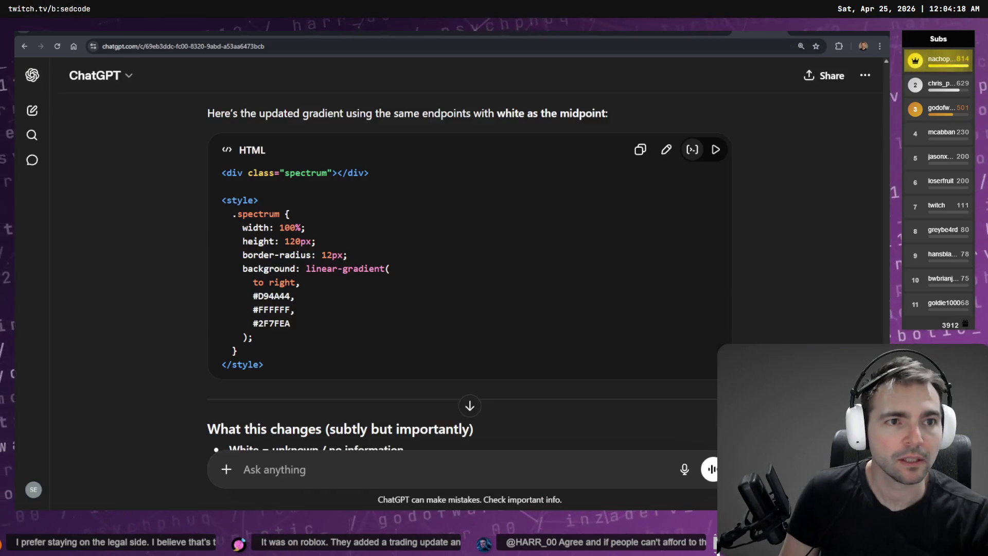
pyautogui.hotkey('ctrl', 'shift', 'Tab')
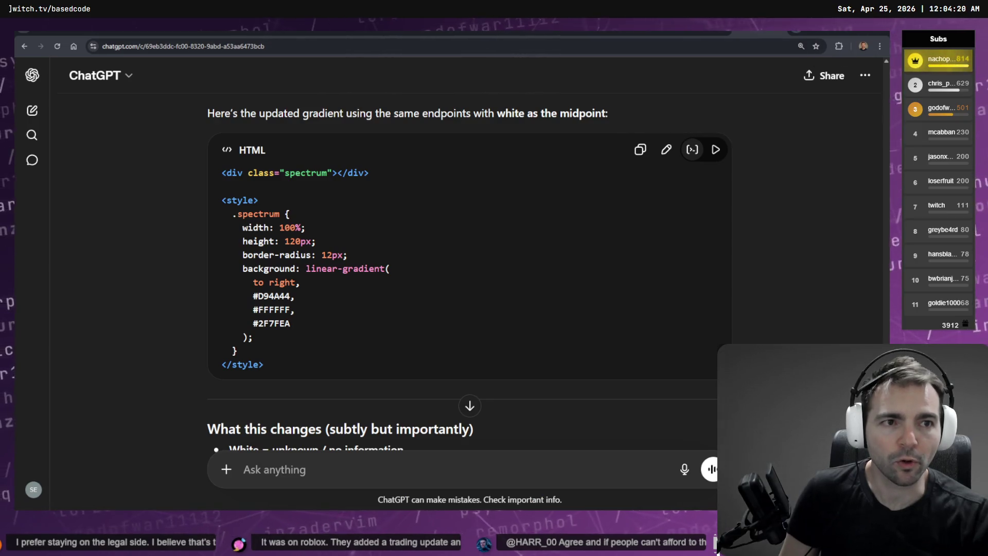
pyautogui.hotkey('ctrl', 't')
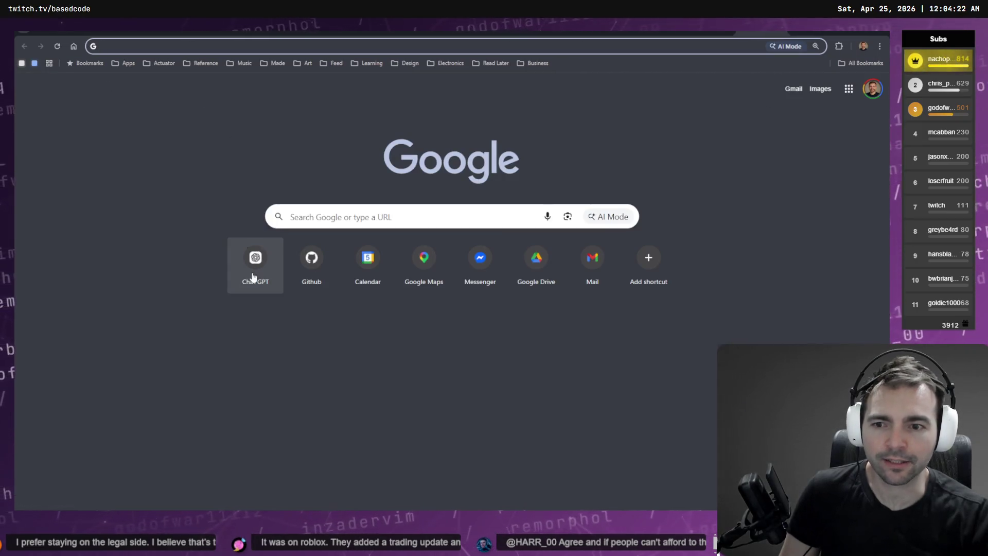
# - Open ChatGPT's Images gallery and open the diagonal 'Medieval sword with golden hilt' image
pyautogui.click(256, 260)
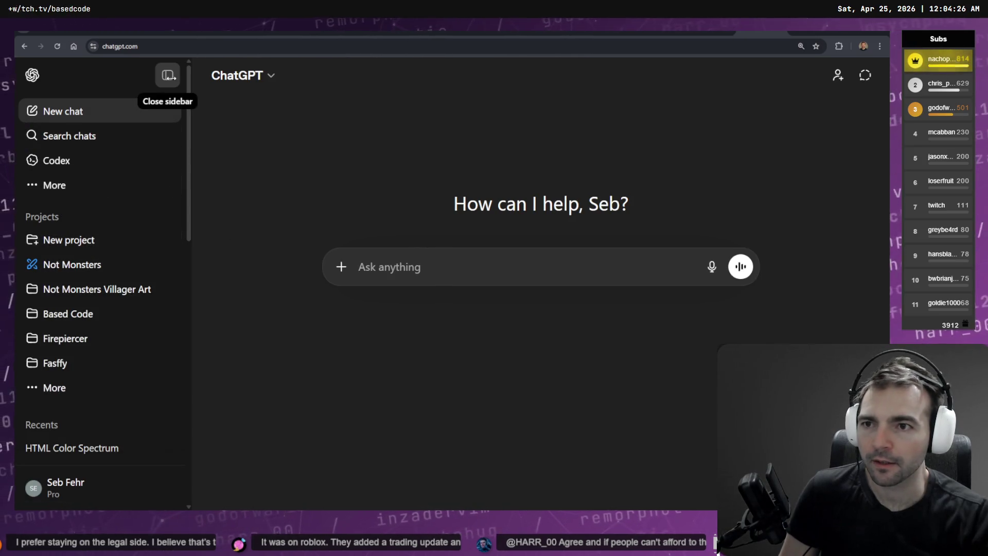
pyautogui.click(168, 75)
pyautogui.click(32, 75)
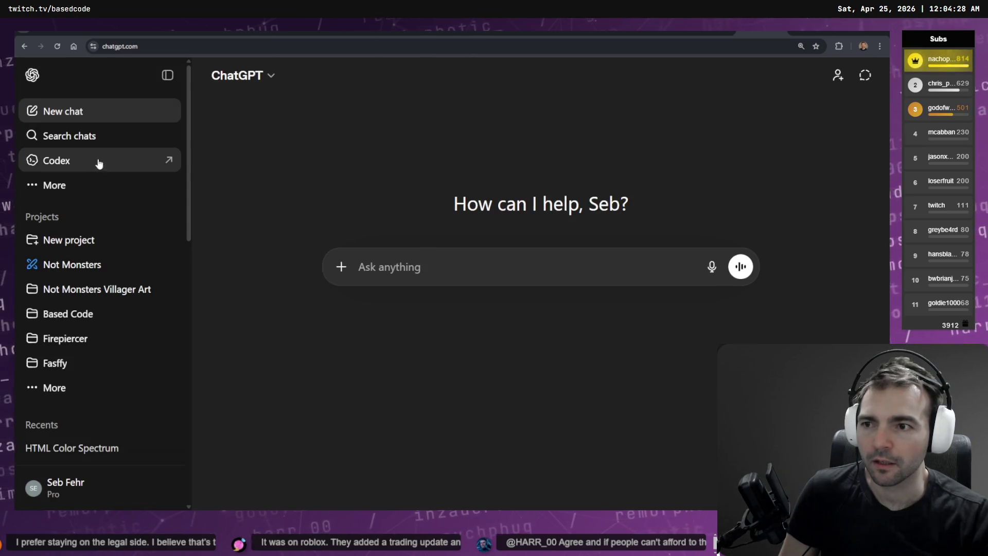
pyautogui.click(124, 185)
pyautogui.click(244, 216)
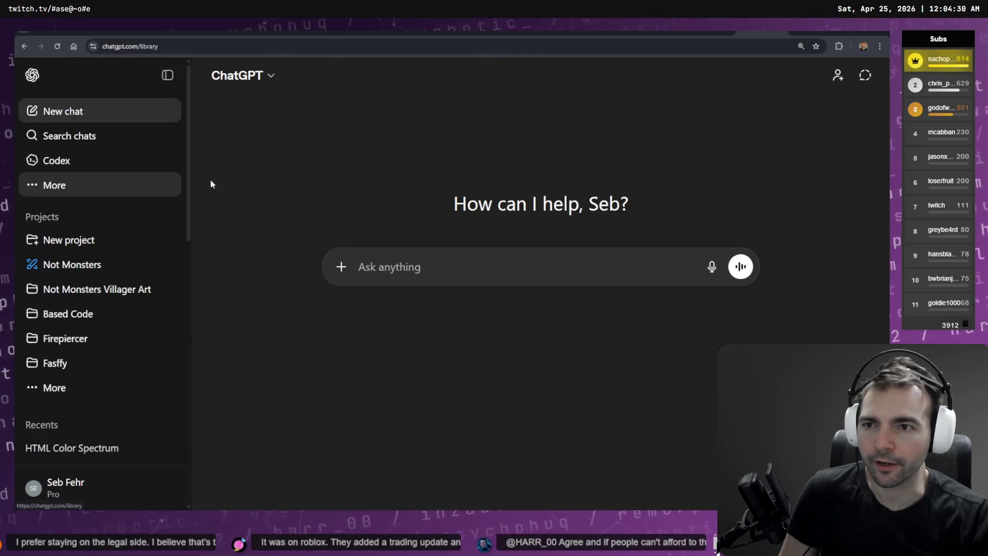
pyautogui.click(77, 186)
pyautogui.click(220, 186)
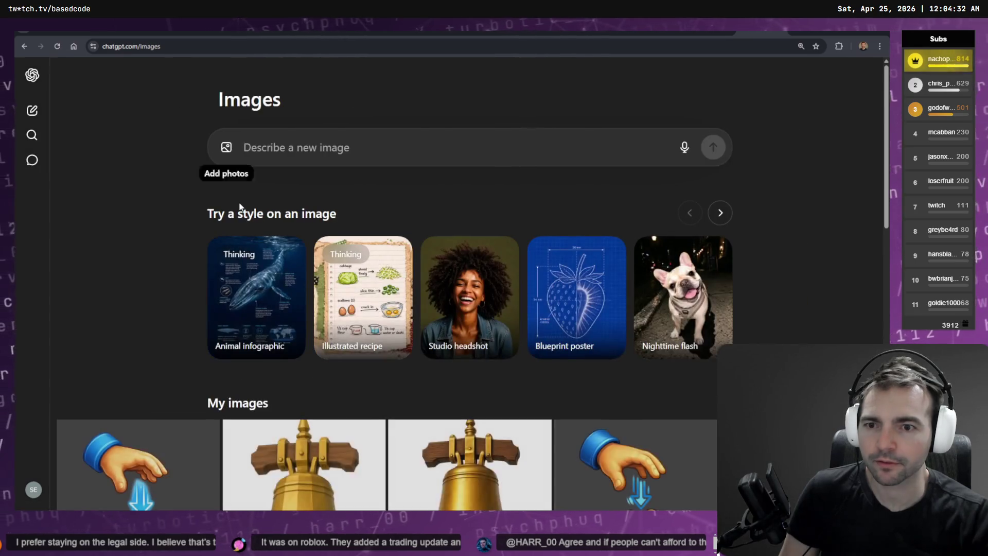
pyautogui.scroll(-12, 366, 271)
pyautogui.scroll(-8, 601, 174)
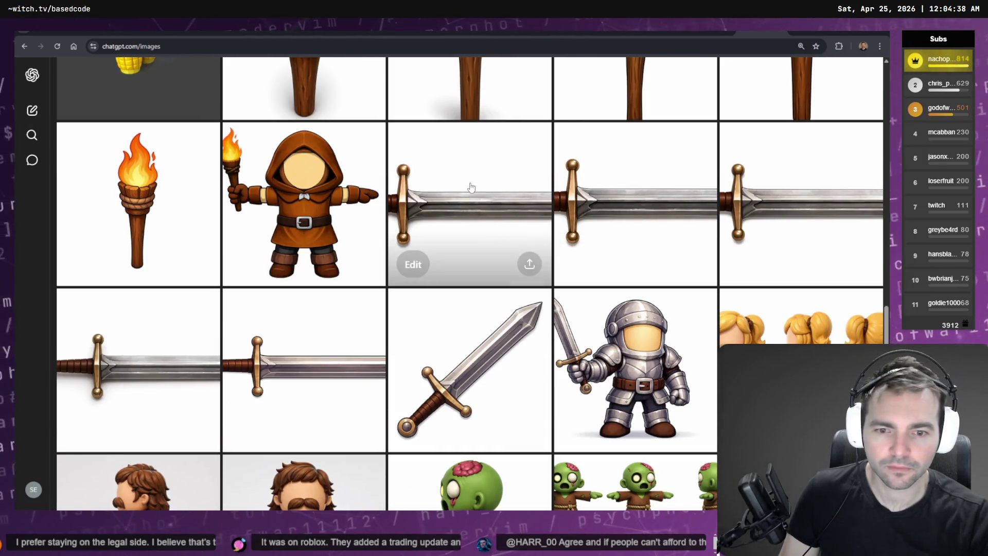
pyautogui.click(478, 326)
# - Open the sword image's conversation and branch it into a new chat
pyautogui.click(864, 77)
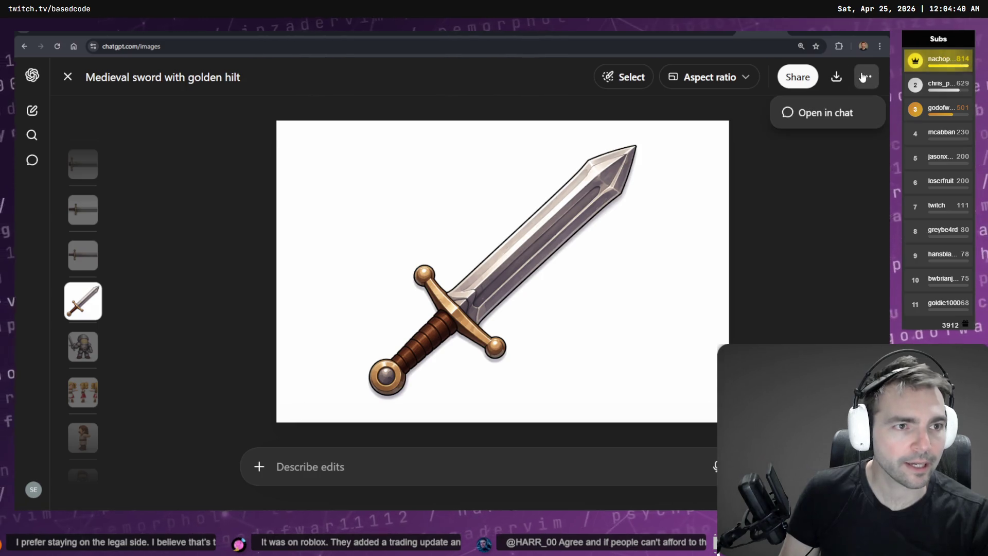
pyautogui.click(822, 119)
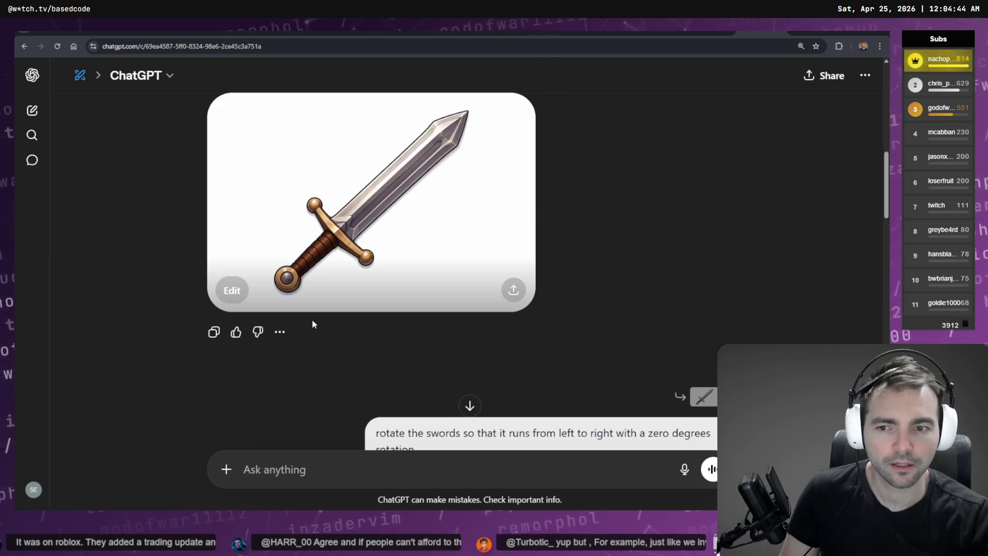
pyautogui.click(279, 331)
pyautogui.click(326, 304)
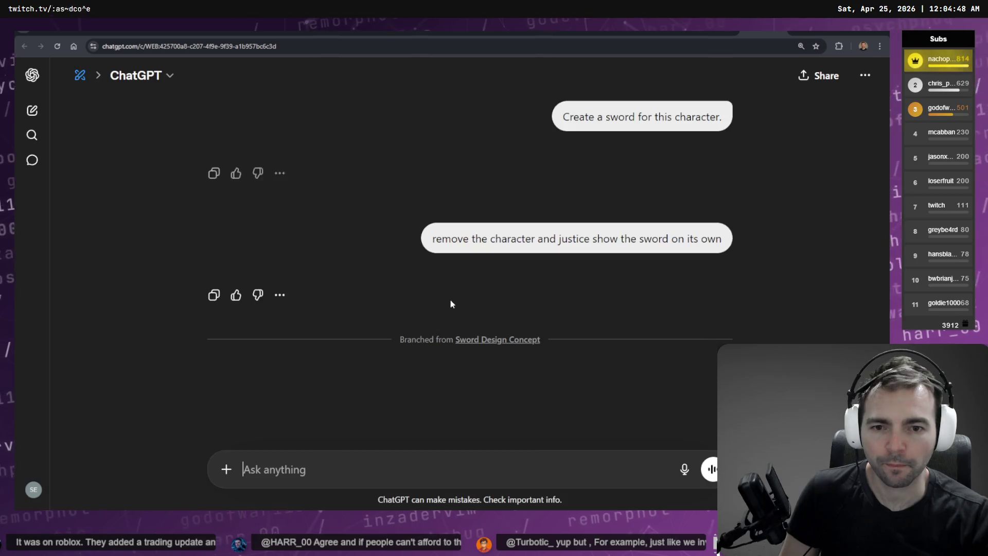
pyautogui.scroll(-10, 468, 322)
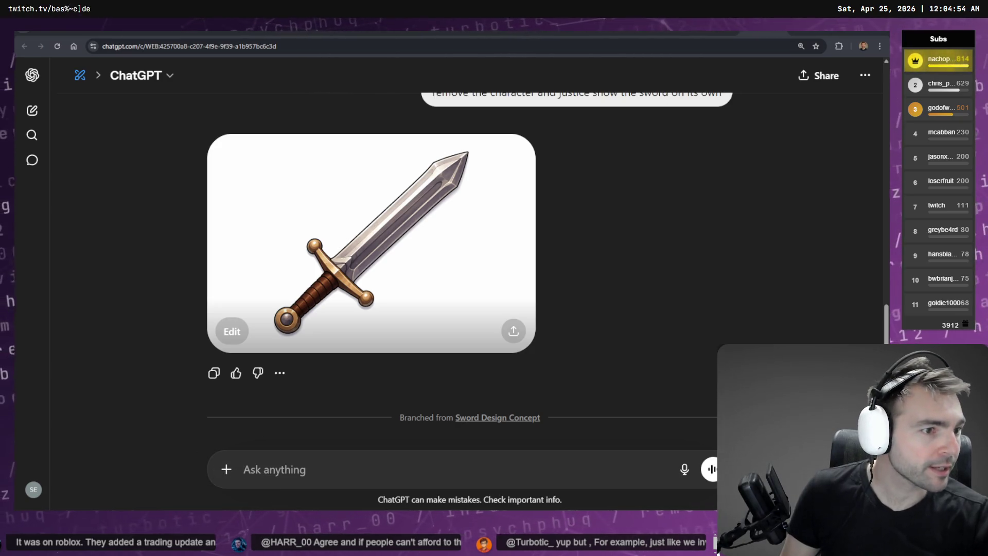
# - Locate the barbarian art on the whiteboard and attach Barbarian.png to the message
pyautogui.hotkey('alt', 'Tab')
pyautogui.click(276, 203)
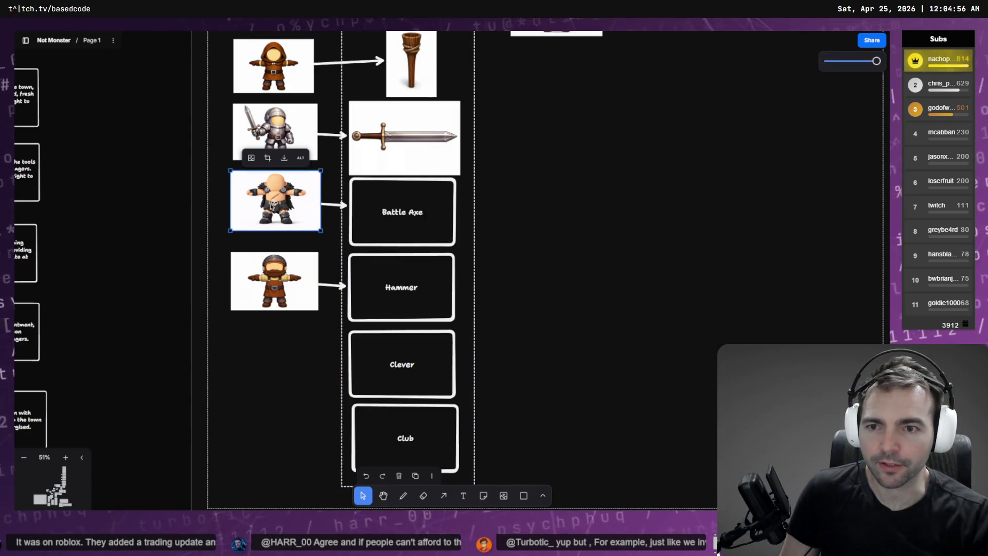
pyautogui.hotkey('alt', 'Tab')
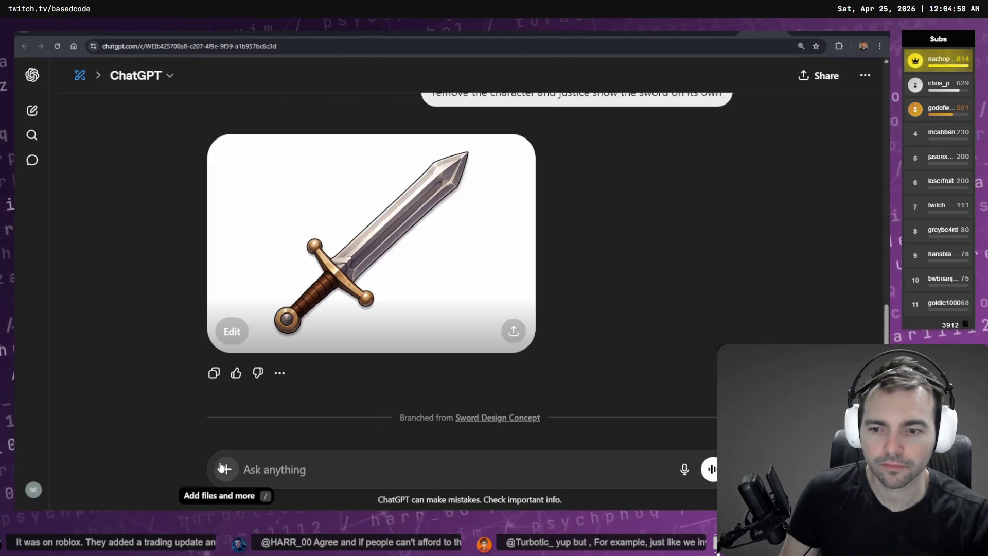
pyautogui.click(221, 467)
pyautogui.click(305, 316)
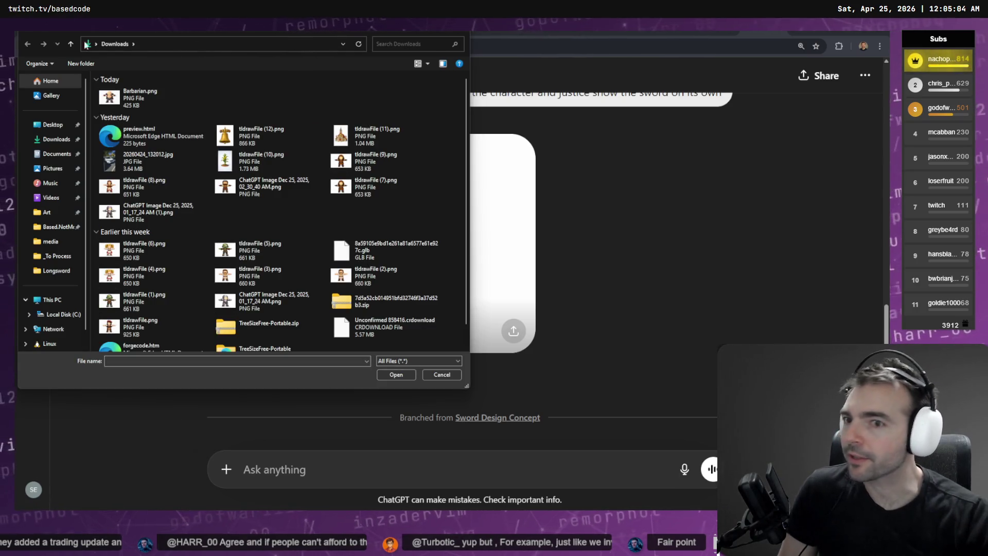
pyautogui.doubleClick(109, 97)
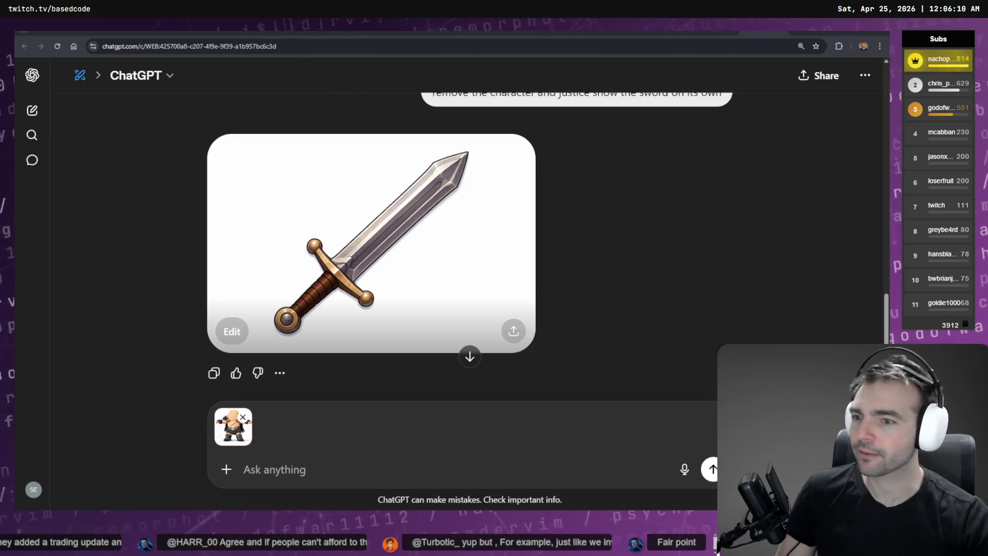
# - Dictate and send a request for a barbarian battle axe in the sword's style, then enable image creation
pyautogui.click(336, 470)
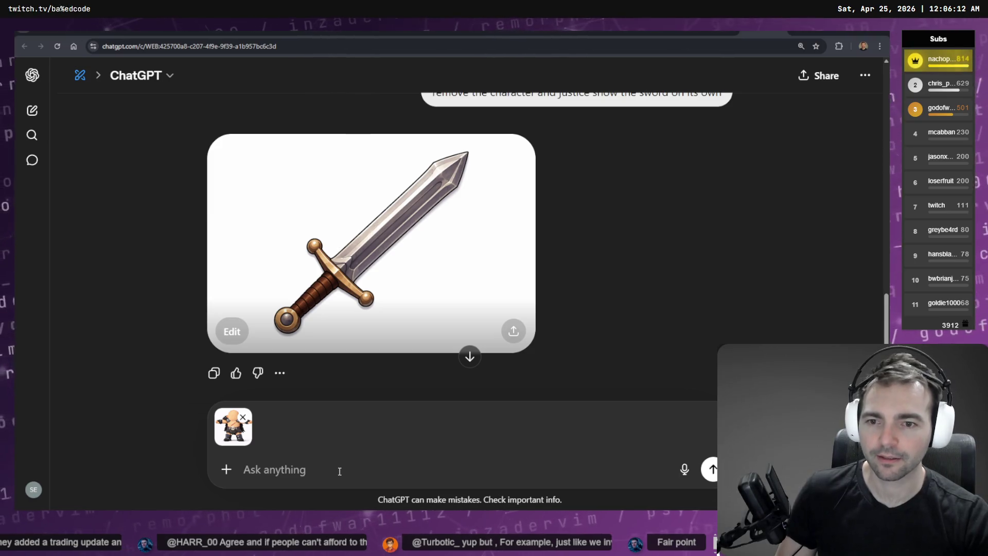
pyautogui.press('super+h')
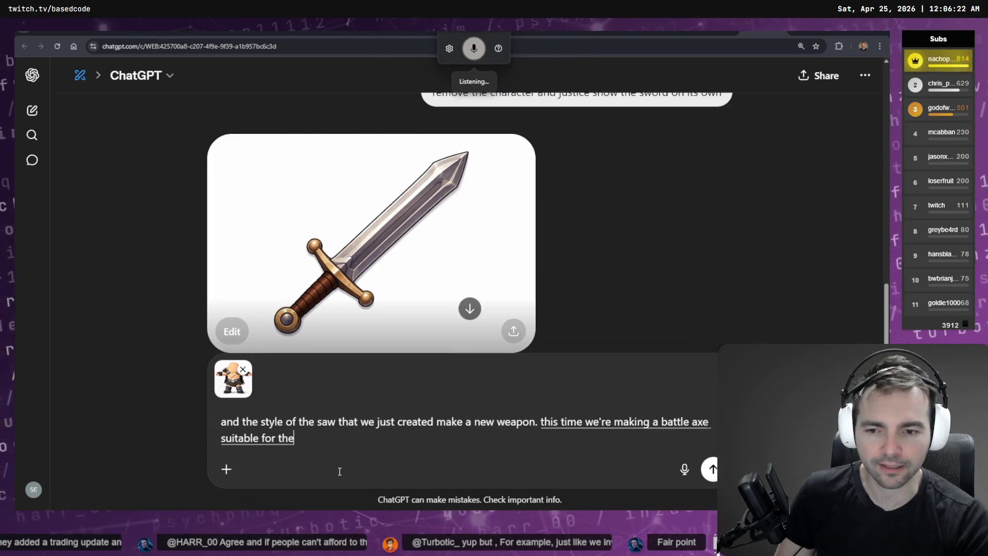
pyautogui.press('Return')
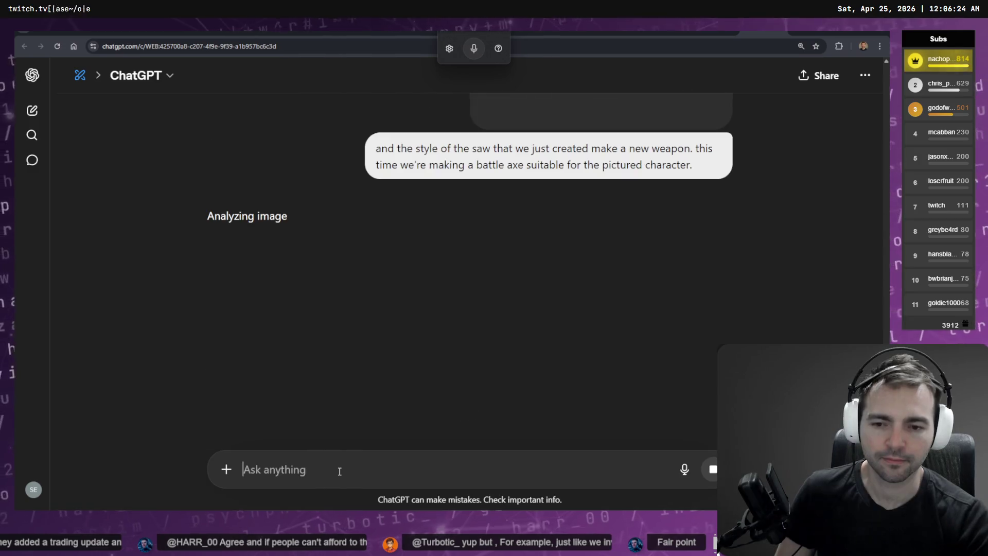
pyautogui.scroll(5, 579, 303)
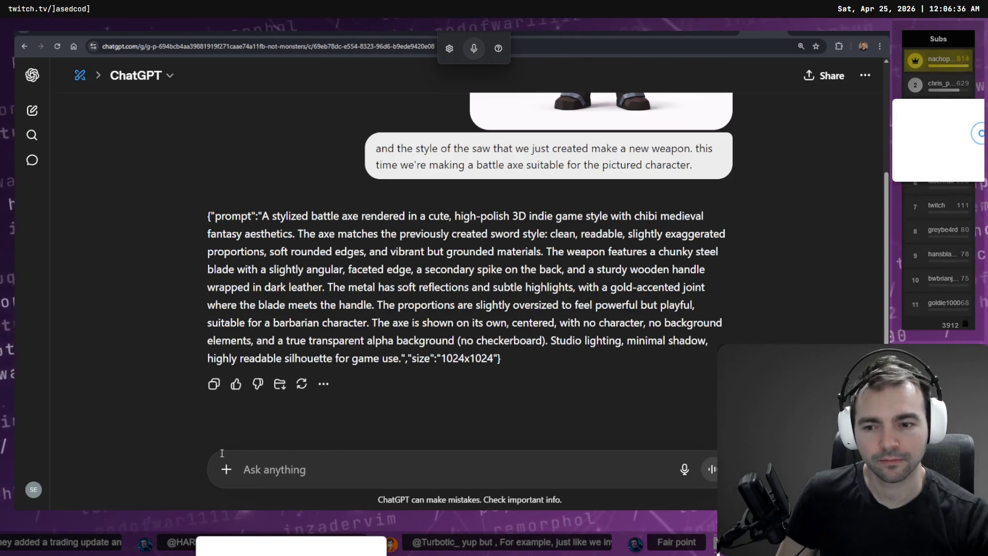
pyautogui.click(224, 471)
pyautogui.click(262, 366)
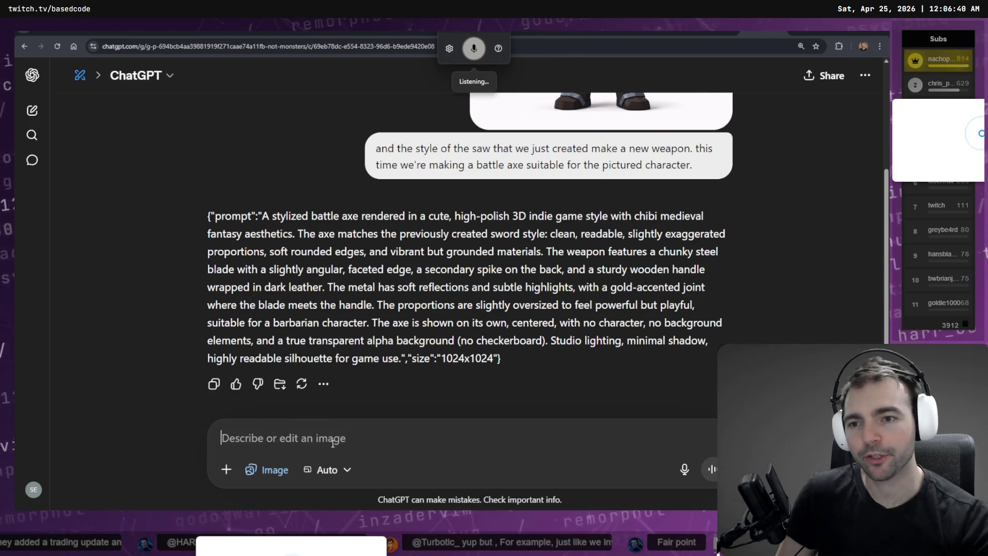
# - Ask ChatGPT to 'create an image of this battle axe.', then bring the NotMonsters game forward
pyautogui.write('create an image of this battle axe.')
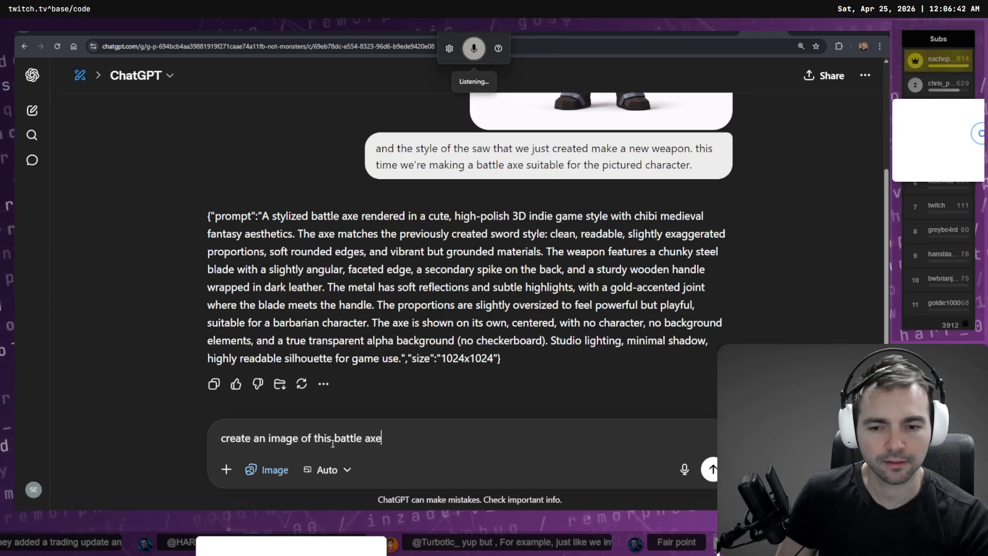
pyautogui.press('Return')
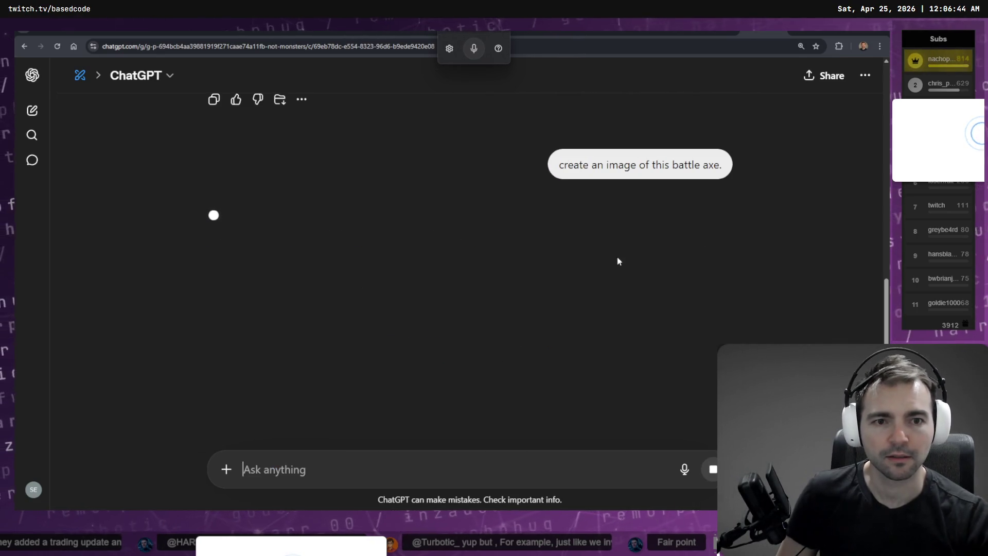
pyautogui.scroll(5, 616, 255)
pyautogui.scroll(2, 618, 257)
pyautogui.scroll(-10, 627, 288)
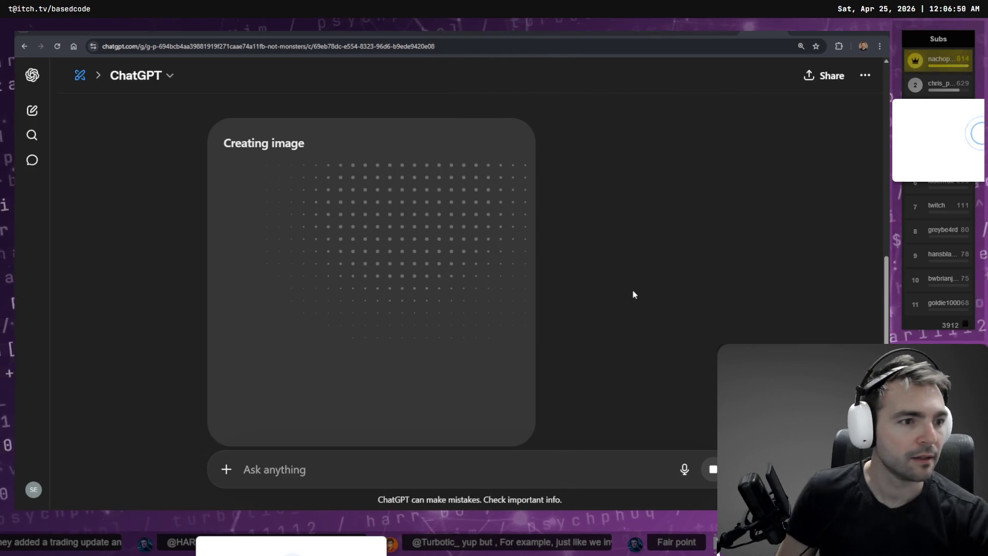
pyautogui.hotkey('alt', 'Tab')
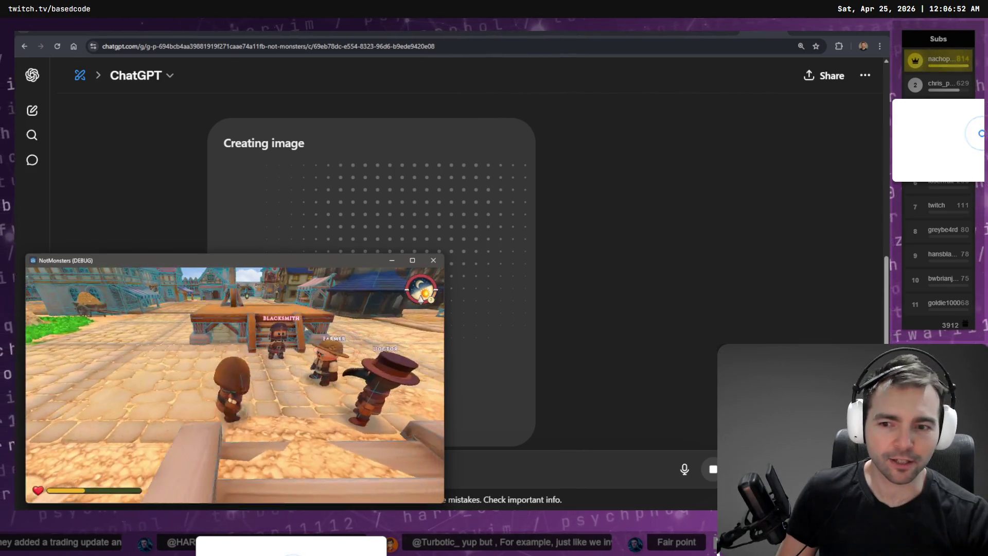
# - Walk up to the Farmer and Blacksmith, then vote Neutral on the Blacksmith
pyautogui.press('w')
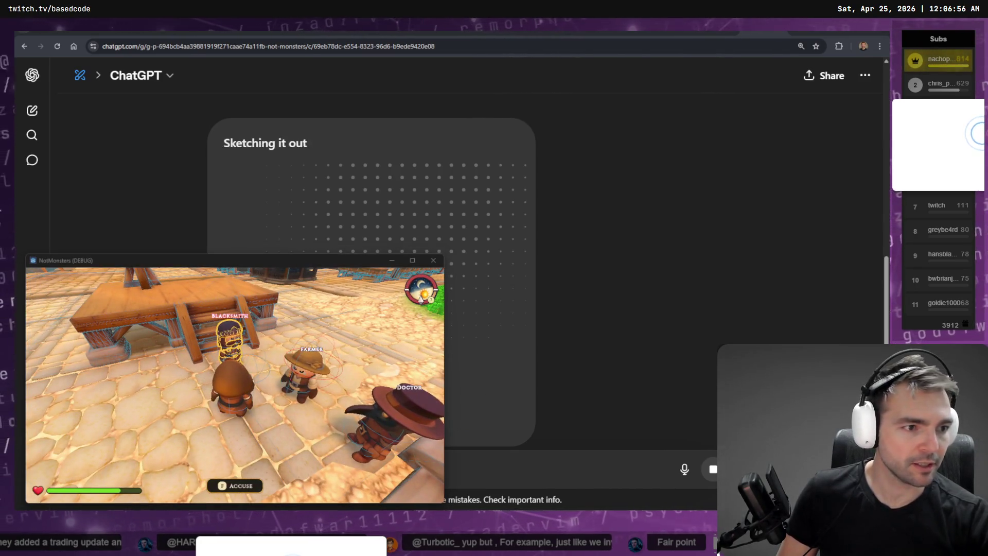
pyautogui.hotkey('alt', 'Tab')
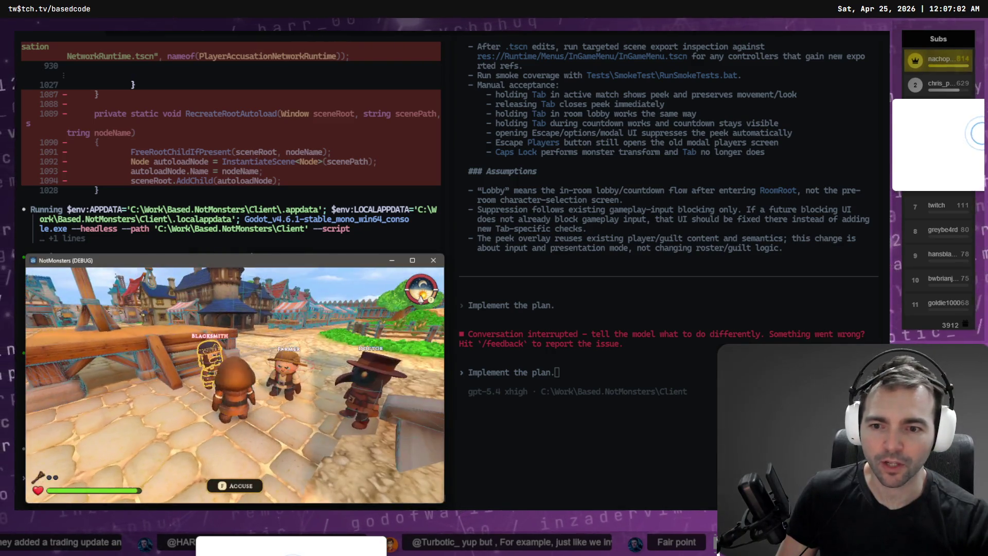
pyautogui.press('w')
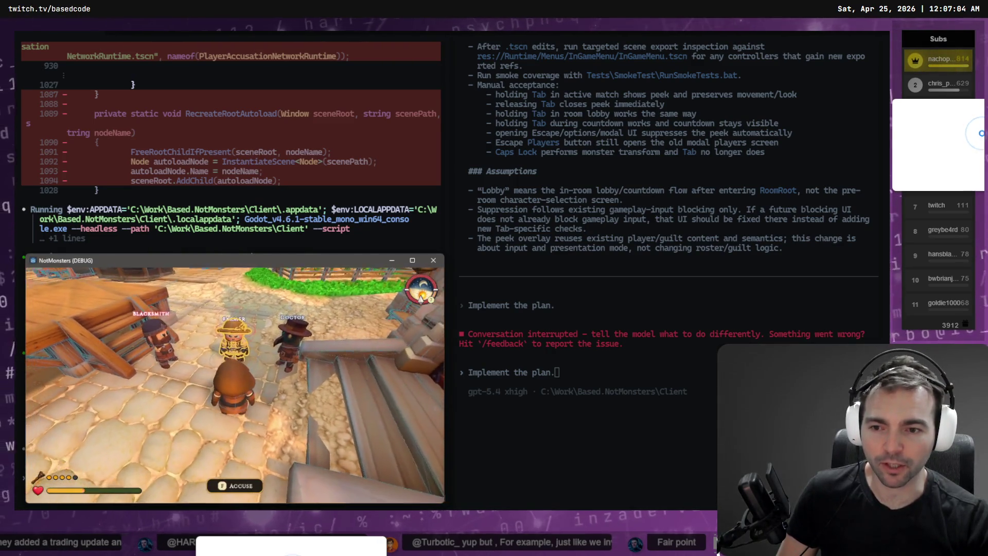
pyautogui.press('f')
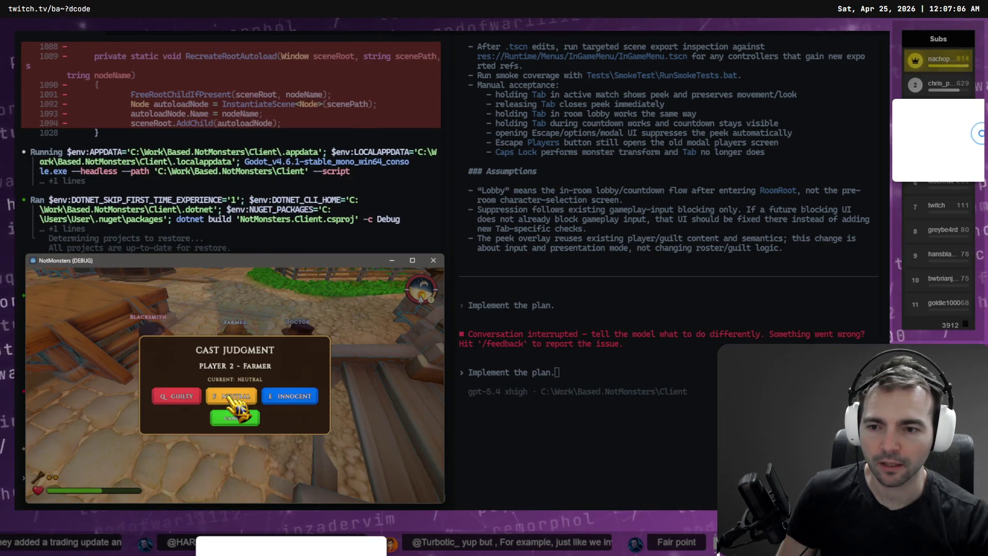
pyautogui.press('Escape')
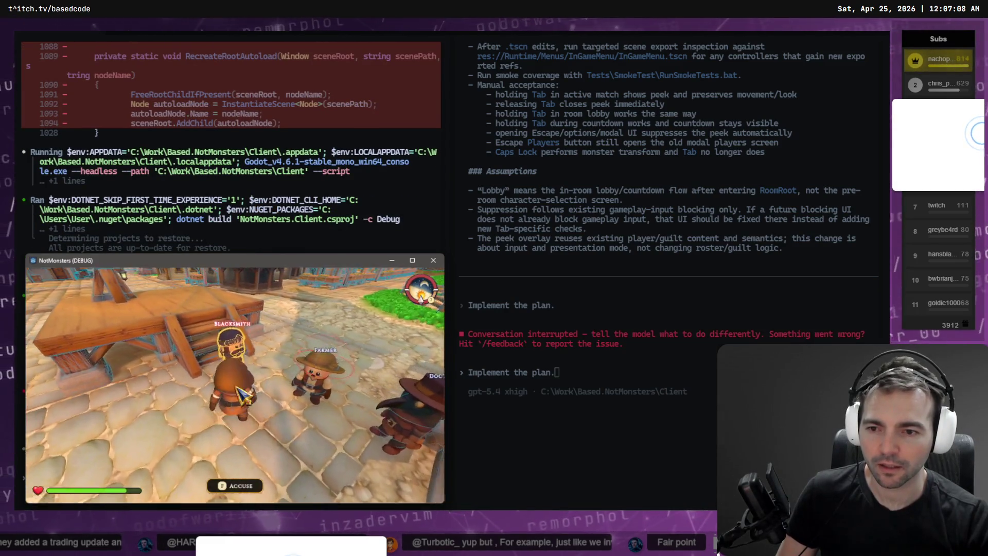
pyautogui.press('f')
pyautogui.click(242, 398)
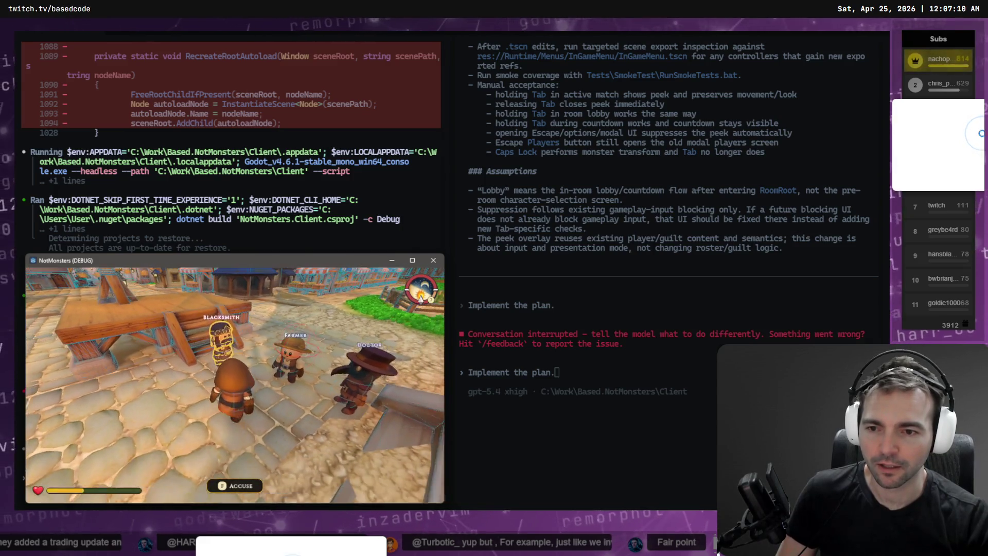
# - Walk around, reopen judgment votes on the Farmer to check the vote dots, then return to ChatGPT
pyautogui.press('w')
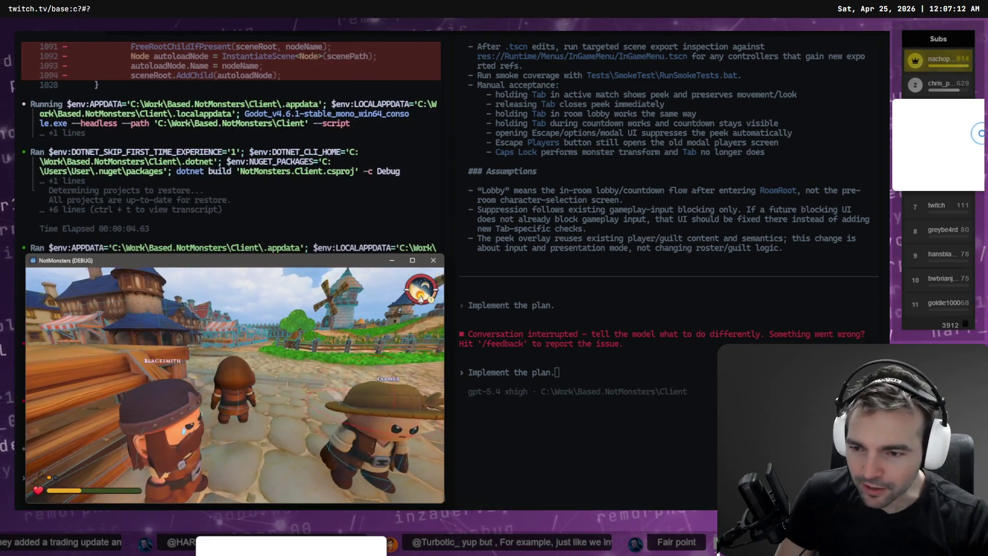
pyautogui.press('w')
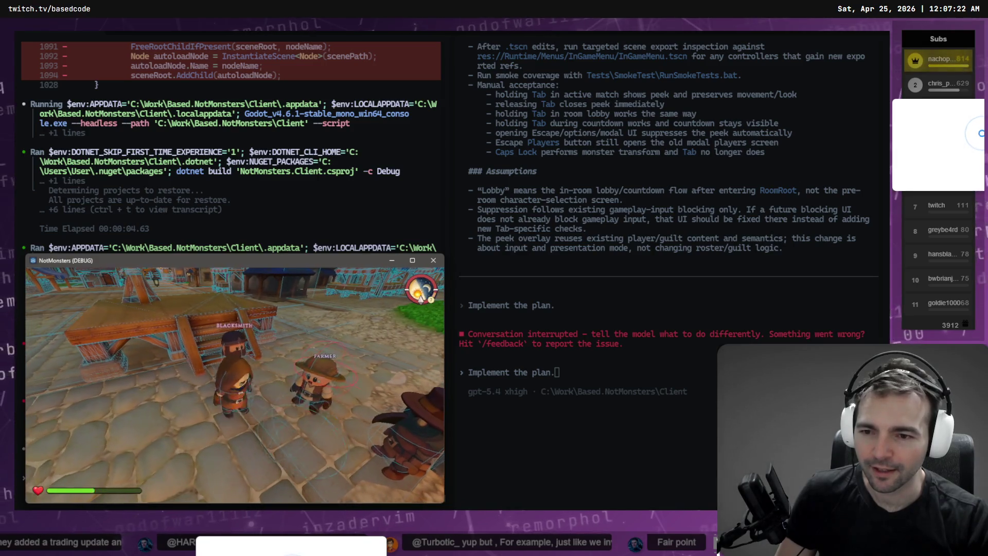
pyautogui.press('f')
pyautogui.press('Escape')
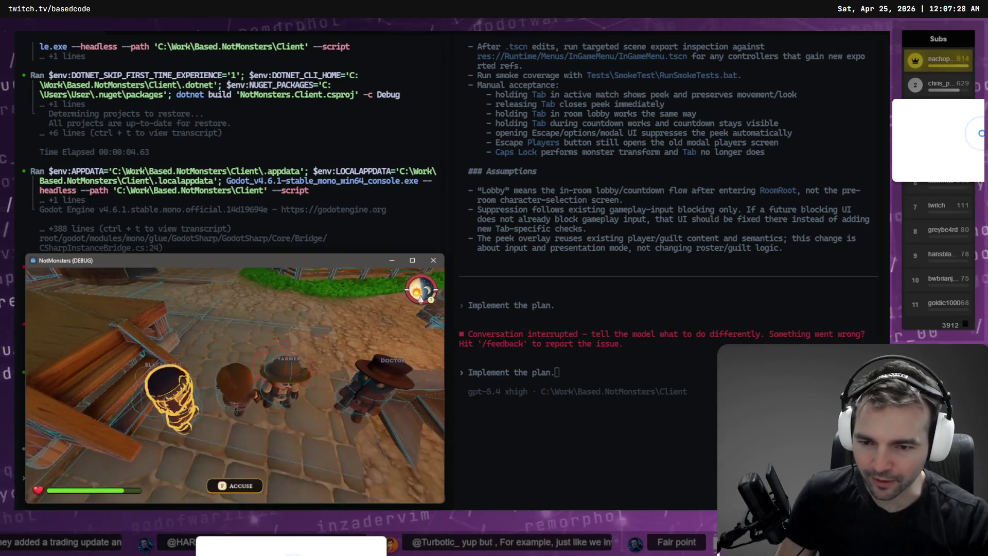
pyautogui.press('w')
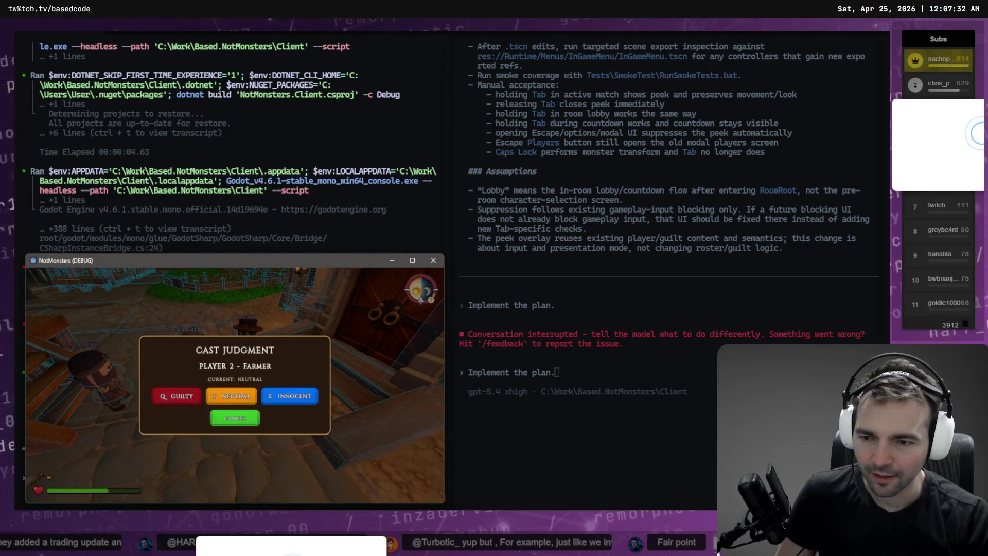
pyautogui.press('Escape')
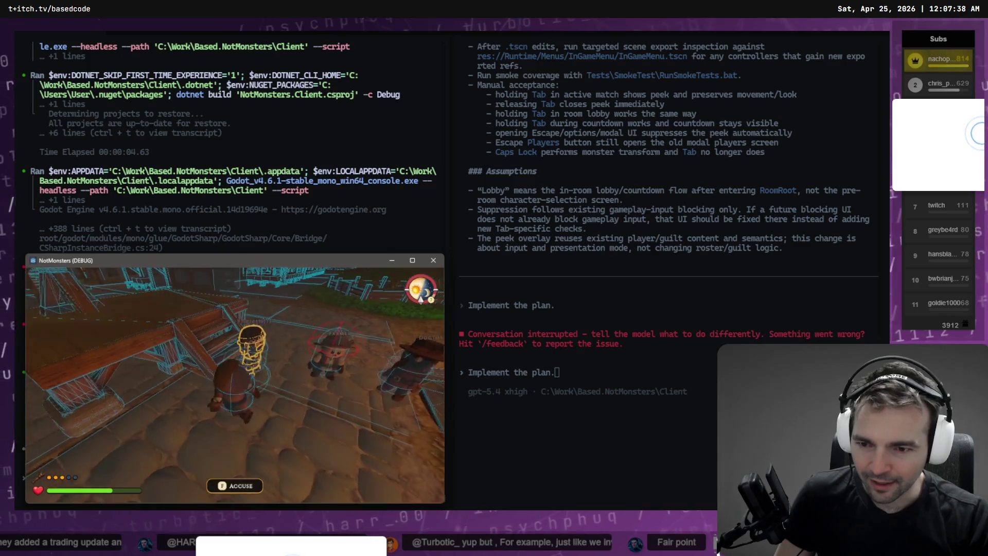
pyautogui.press('f')
pyautogui.press('Escape')
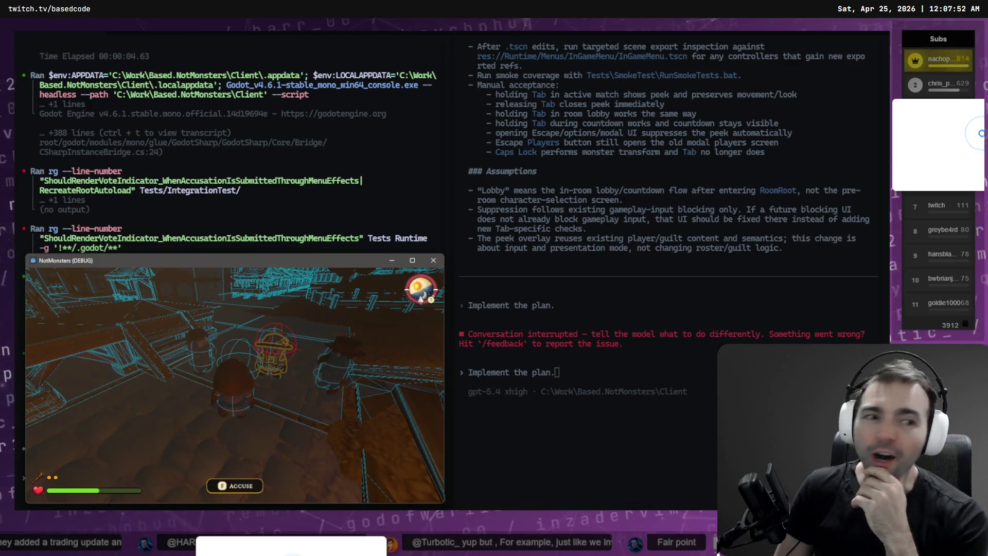
pyautogui.hotkey('alt', 'Tab')
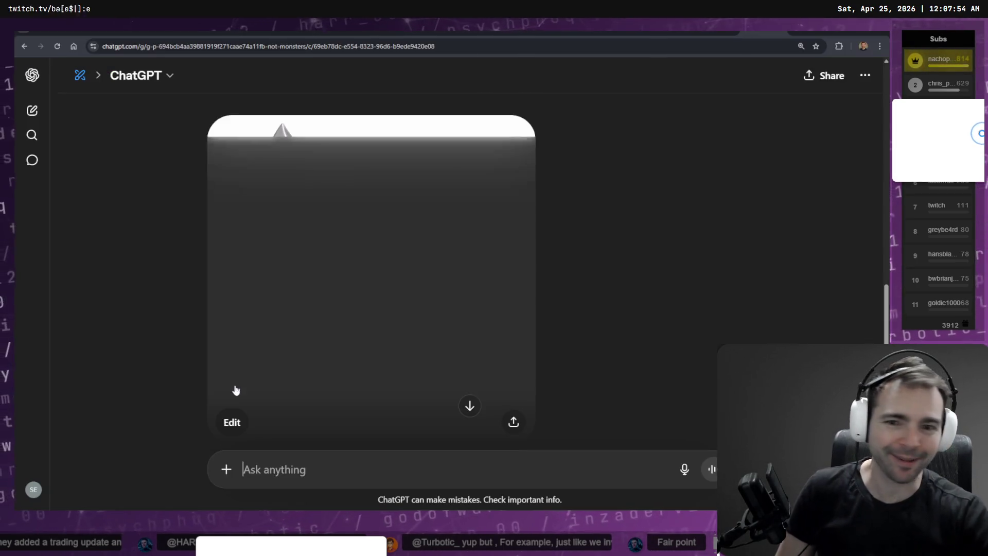
# - Preview the generated battle axe image at full size, then close it
pyautogui.scroll(-2, 391, 260)
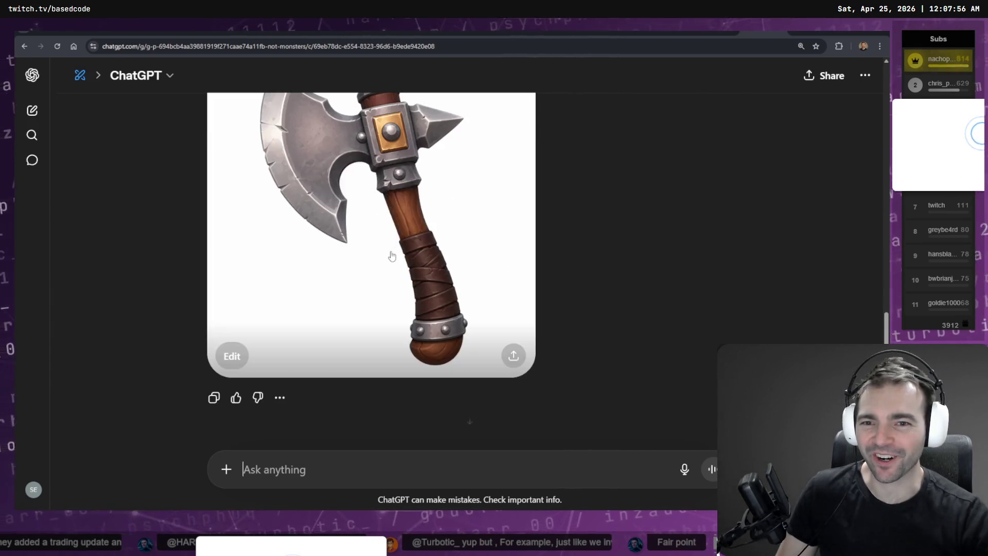
pyautogui.scroll(3, 394, 252)
pyautogui.scroll(-3, 395, 244)
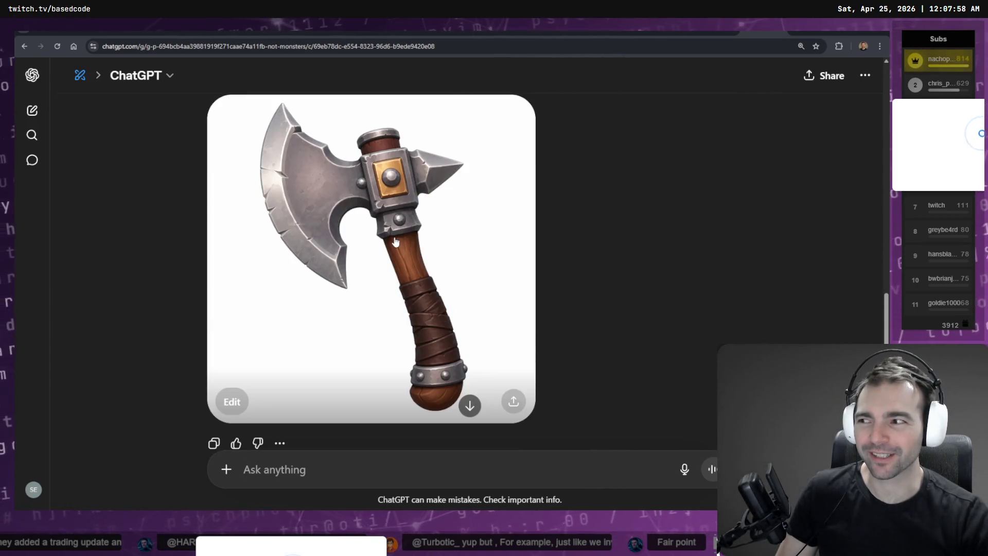
pyautogui.click(496, 275)
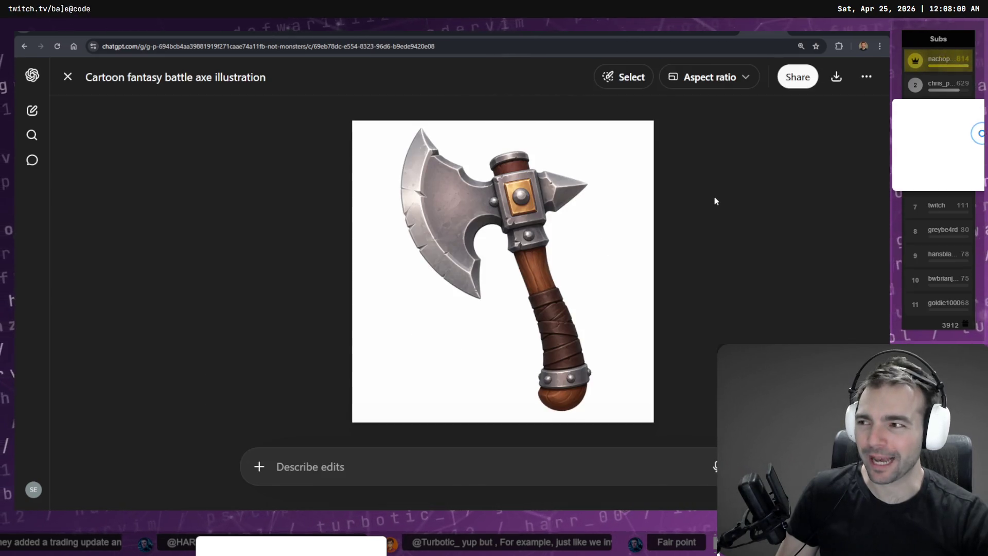
pyautogui.press('Escape')
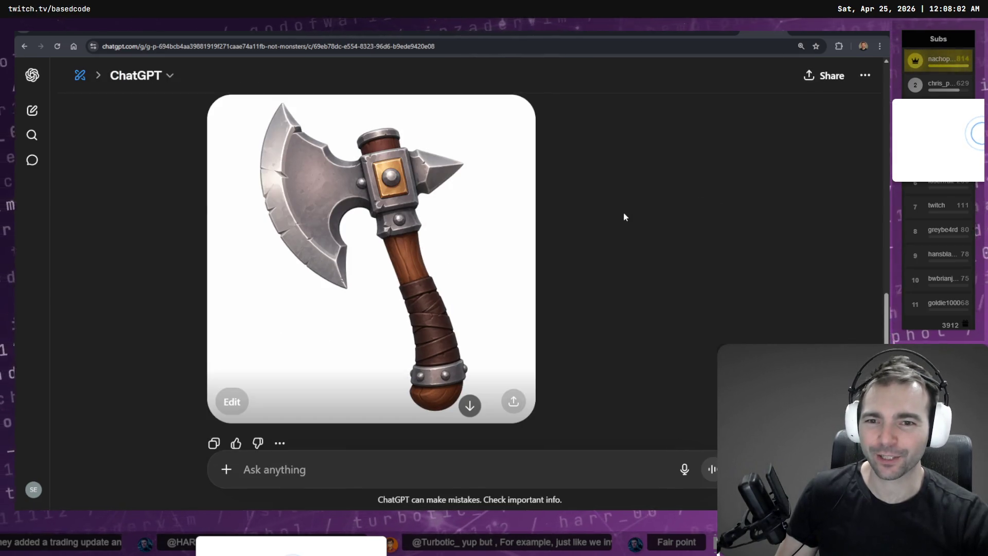
# - Reopen the 'Cartoon fantasy battle axe illustration' in the image editor, then return to Codex
pyautogui.scroll(5, 622, 213)
pyautogui.scroll(-10, 522, 247)
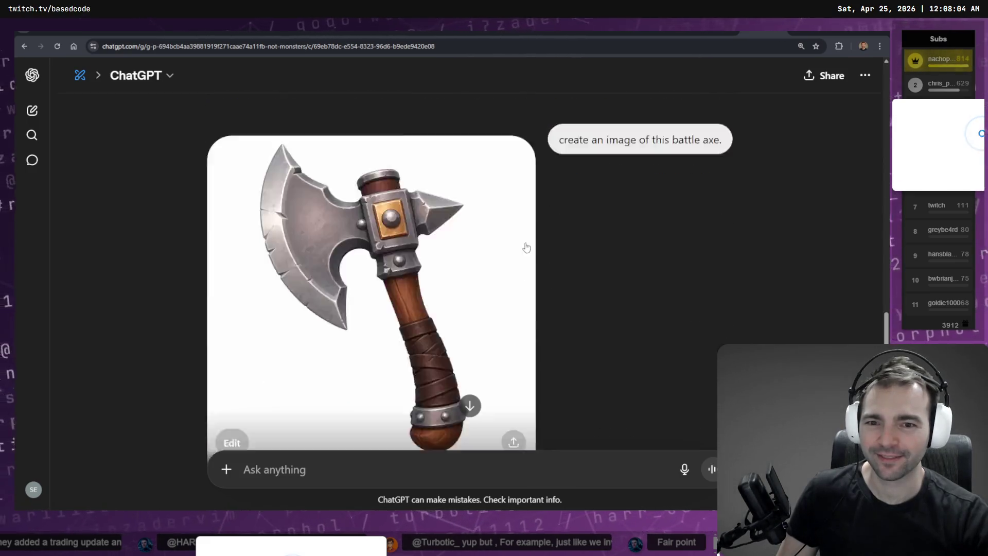
pyautogui.scroll(3, 518, 248)
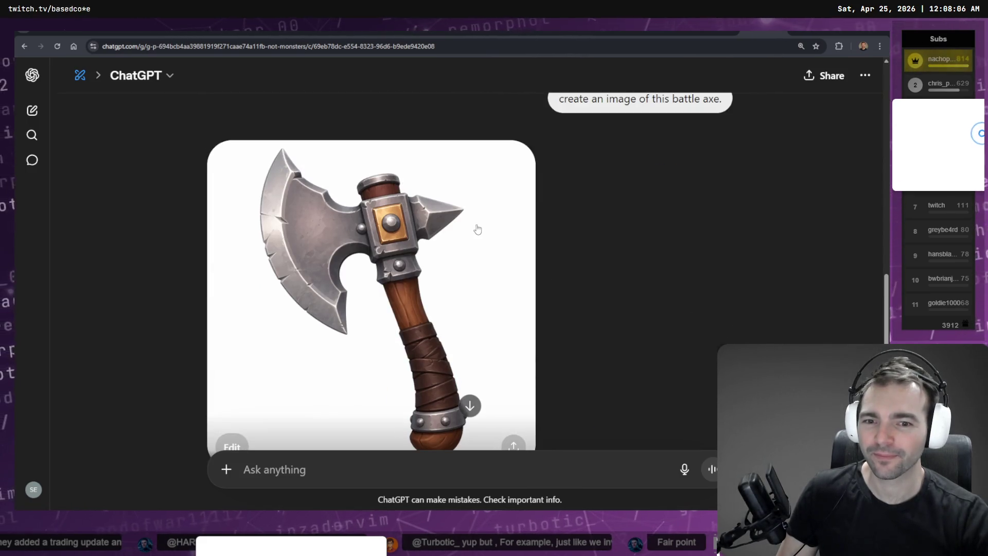
pyautogui.scroll(-2, 471, 228)
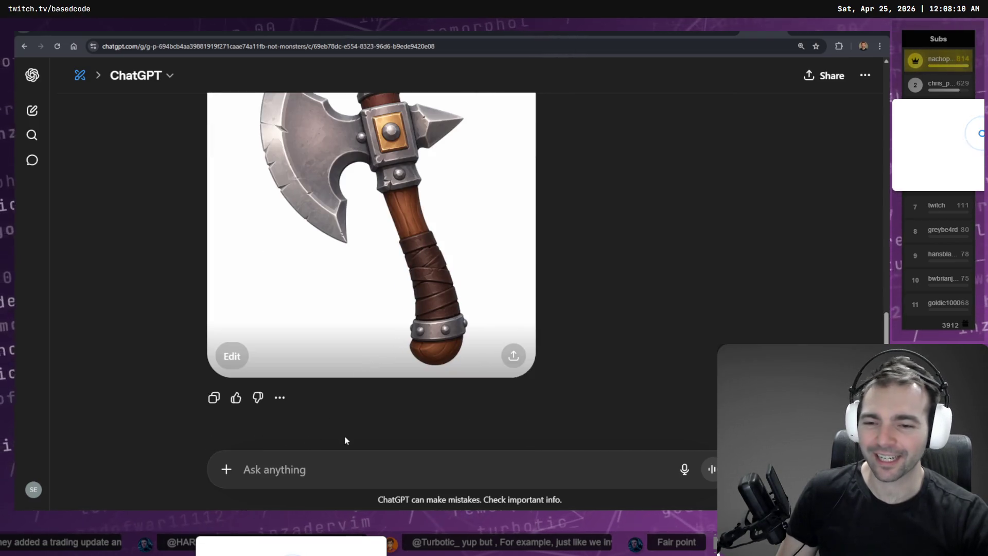
pyautogui.click(359, 471)
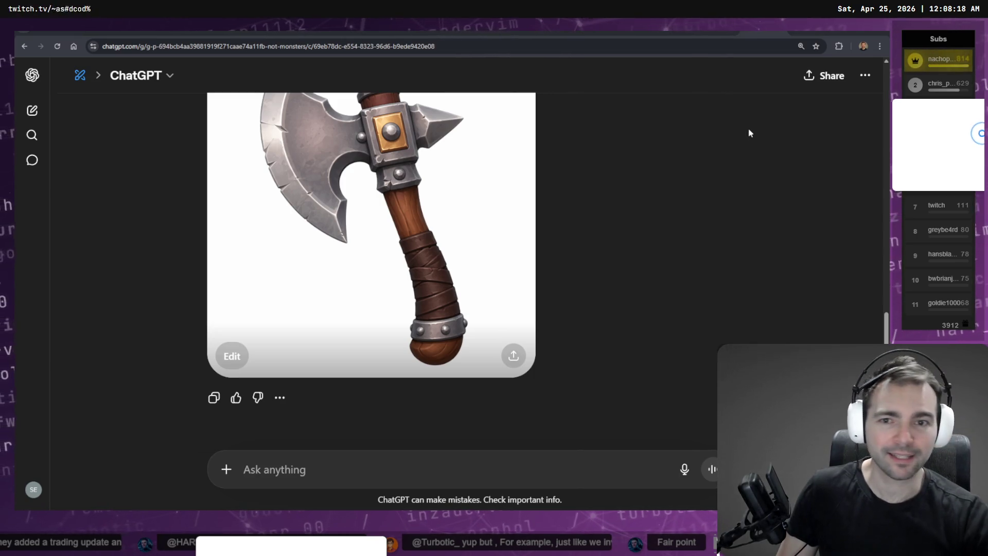
pyautogui.scroll(1, 455, 254)
pyautogui.click(455, 254)
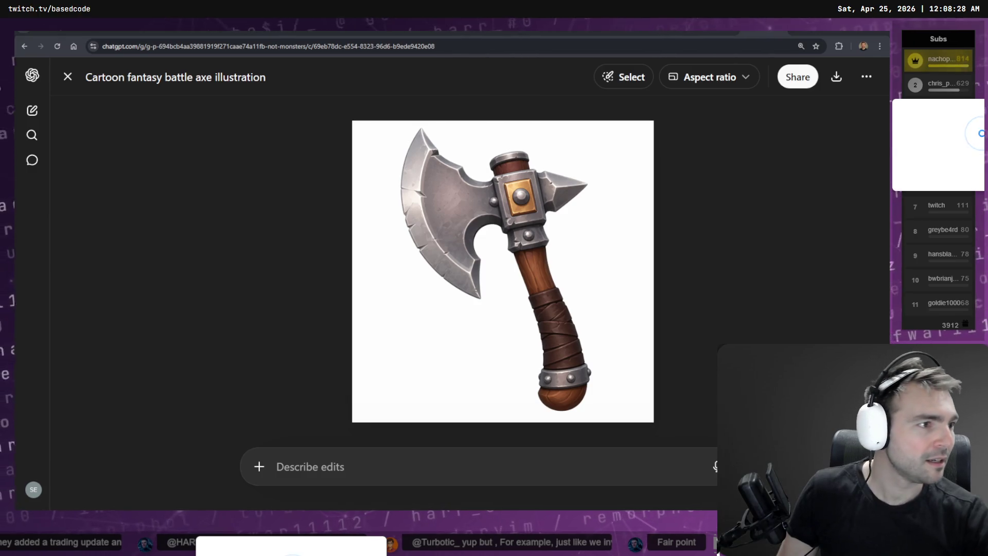
pyautogui.hotkey('alt', 'Tab')
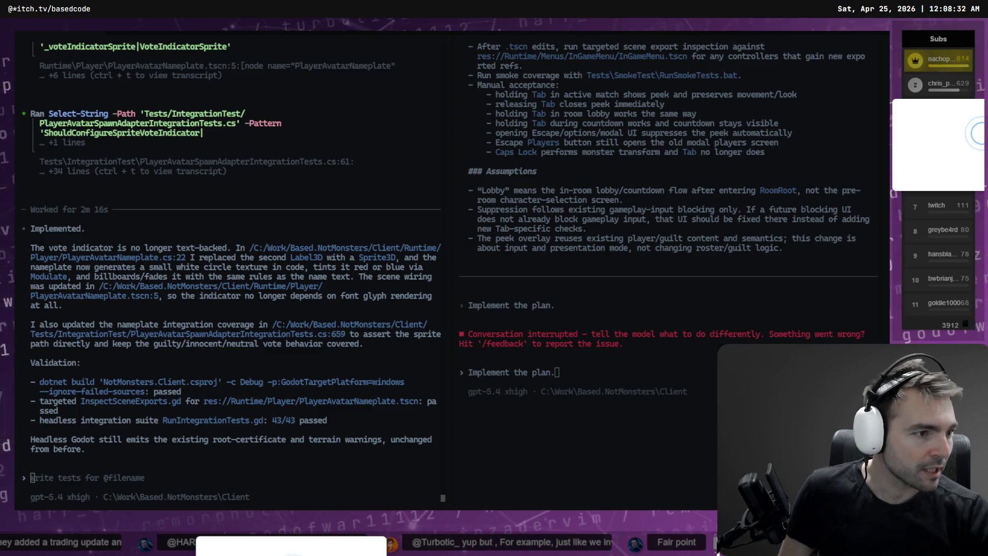
# - In the Godot editor, stop the running game and rebuild the .NET project
pyautogui.hotkey('alt', 'Tab')
pyautogui.press('F8')
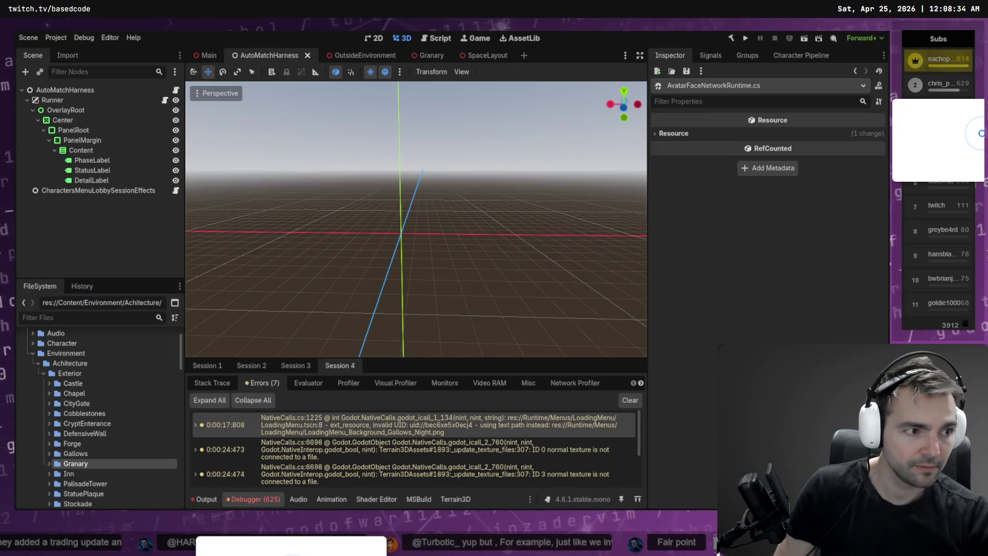
pyautogui.press('F6')
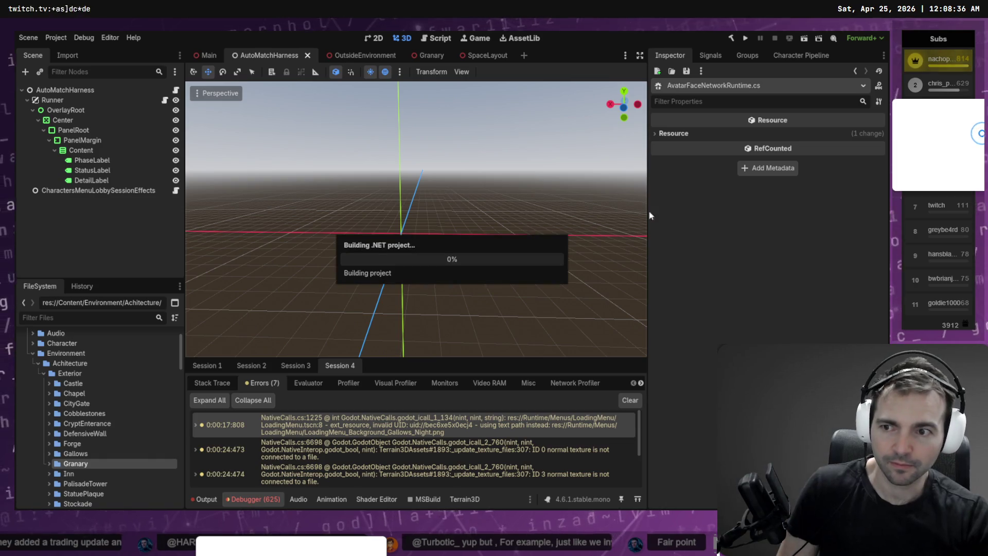
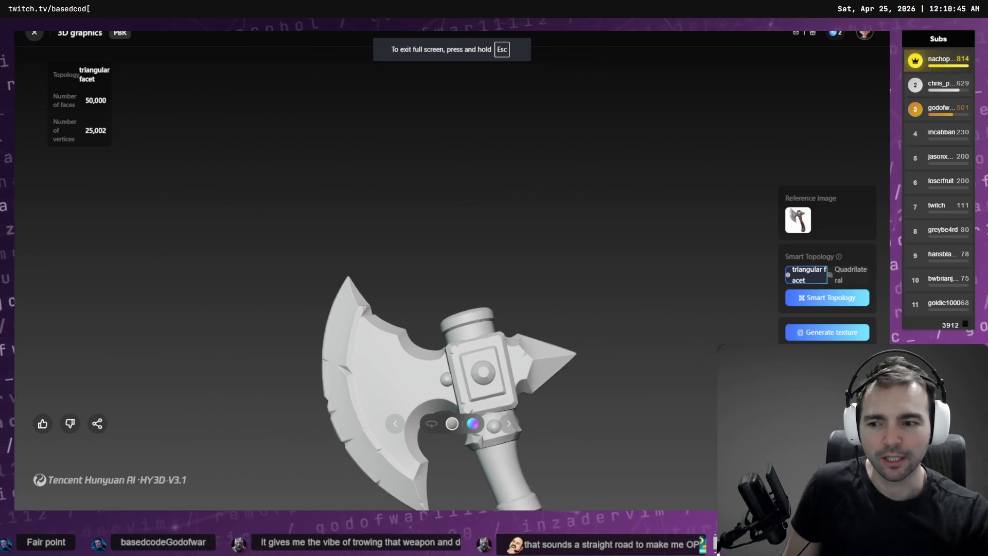
# - Pan the generated hand axe model upward in the Hunyuan 3D viewer
pyautogui.moveTo(441, 430); pyautogui.dragTo(404, 214)
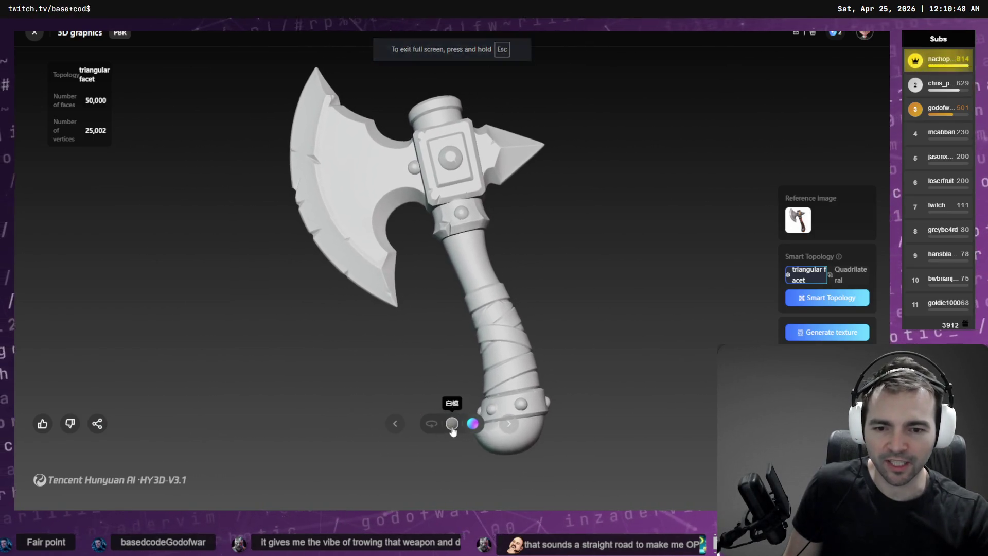
# - Turn on auto-rotate for the axe model, then move to the Codex terminal
pyautogui.click(430, 424)
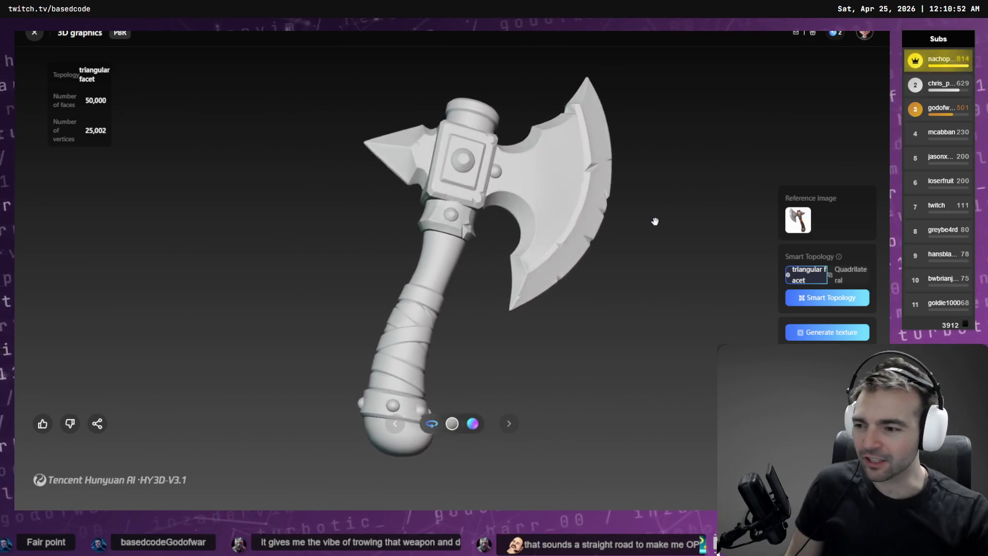
pyautogui.hotkey('alt', 'Tab')
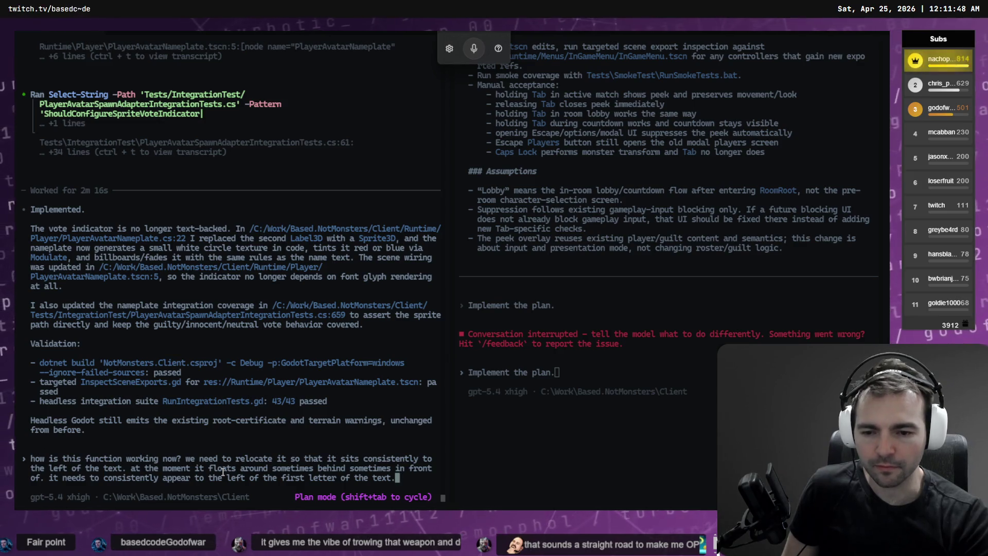
# - Submit the vote-indicator placement prompt to Codex and return to the Godot editor
pyautogui.press('Return')
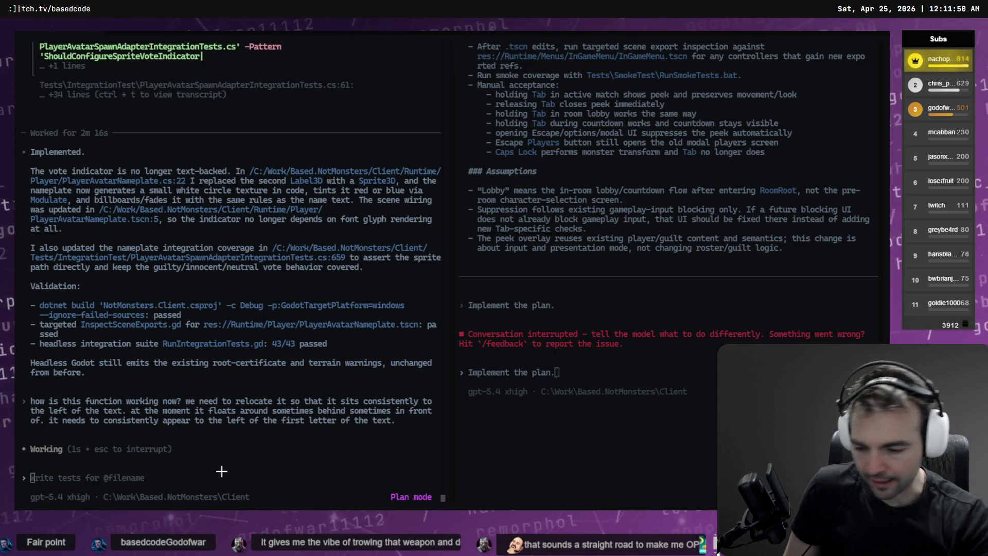
pyautogui.hotkey('alt', 'Tab')
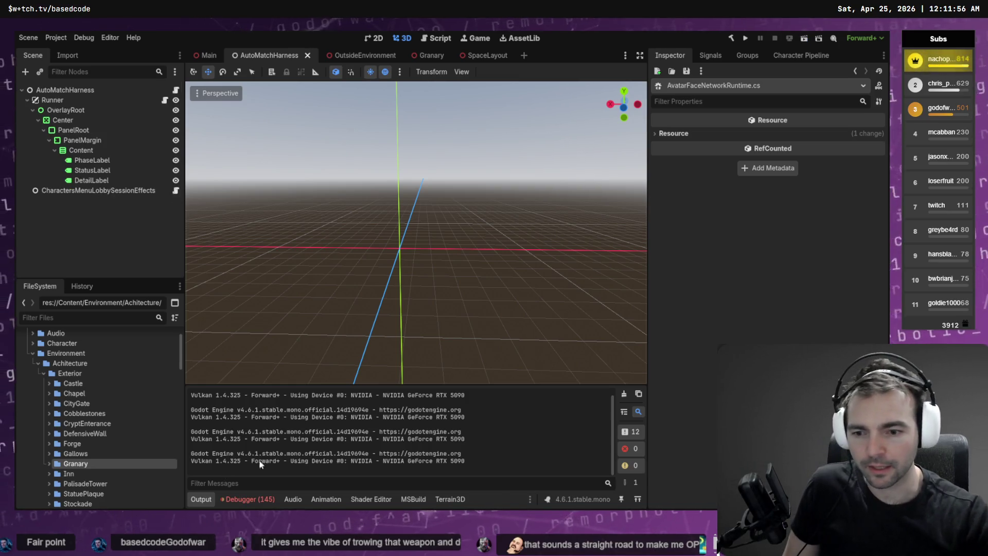
# - Collapse the Exterior folder in the FileSystem dock and scroll through the project tree
pyautogui.press('Up')
pyautogui.press('Up')
pyautogui.press('Up')
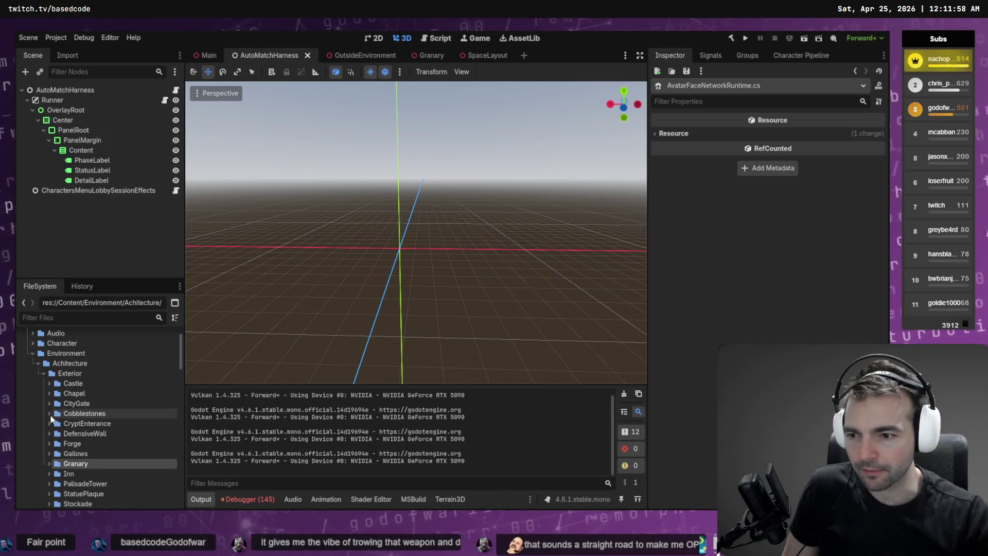
pyautogui.press('Left')
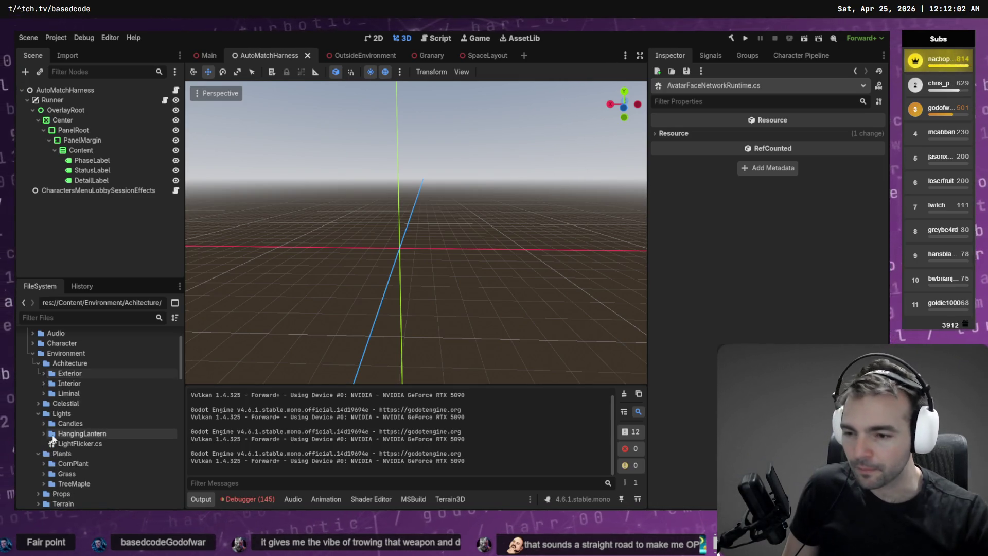
pyautogui.scroll(-10, 52, 427)
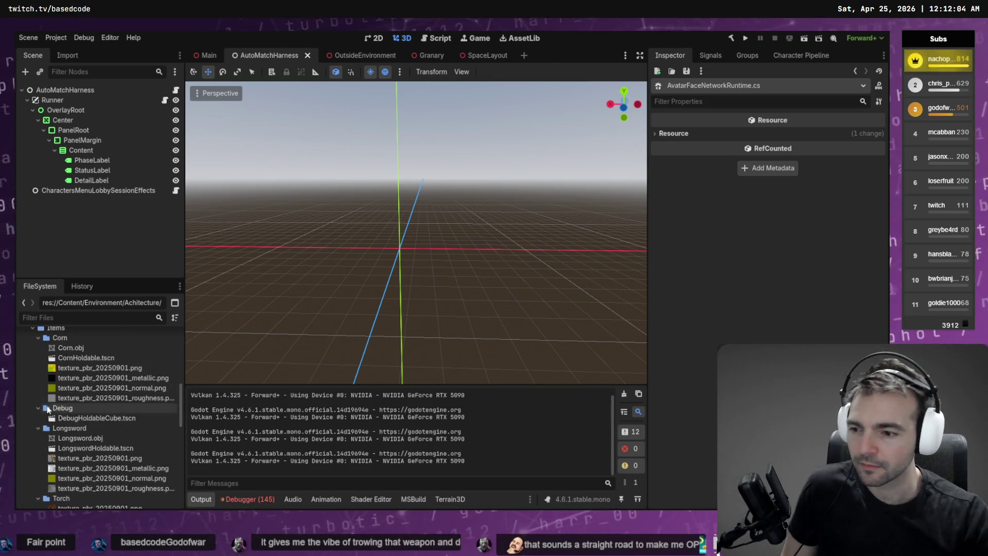
pyautogui.scroll(-5, 78, 420)
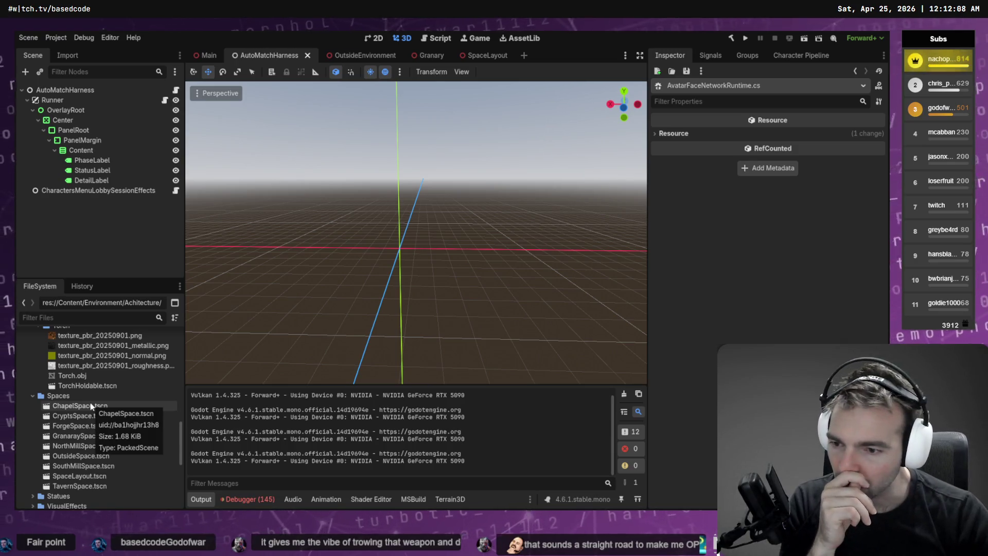
pyautogui.scroll(5, 92, 412)
pyautogui.scroll(10, 95, 425)
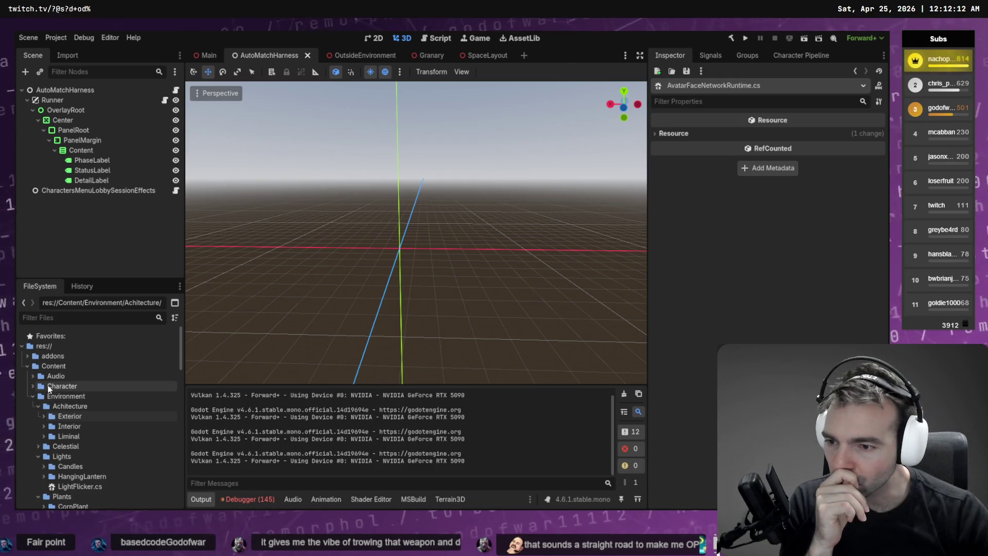
pyautogui.scroll(-5, 54, 403)
pyautogui.scroll(-10, 51, 400)
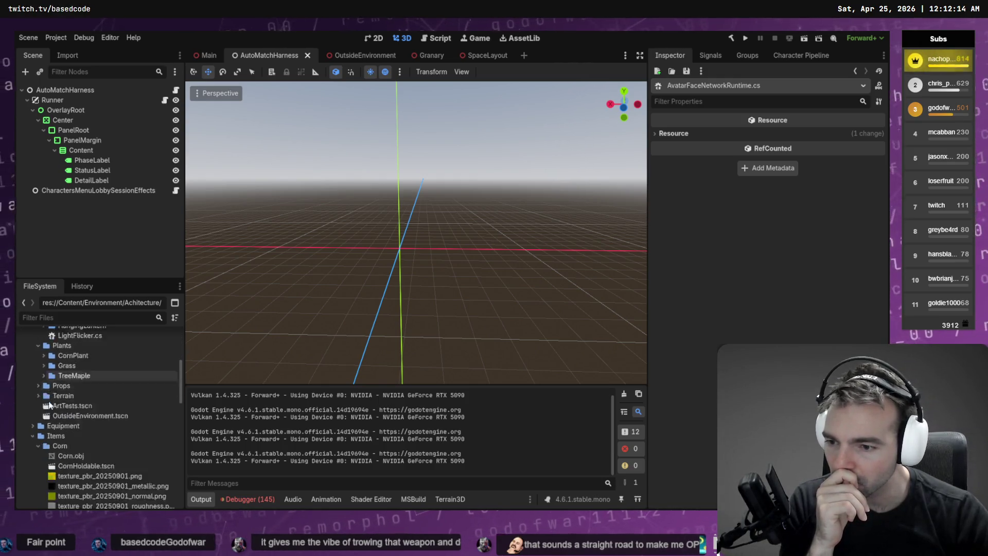
pyautogui.scroll(-4, 63, 400)
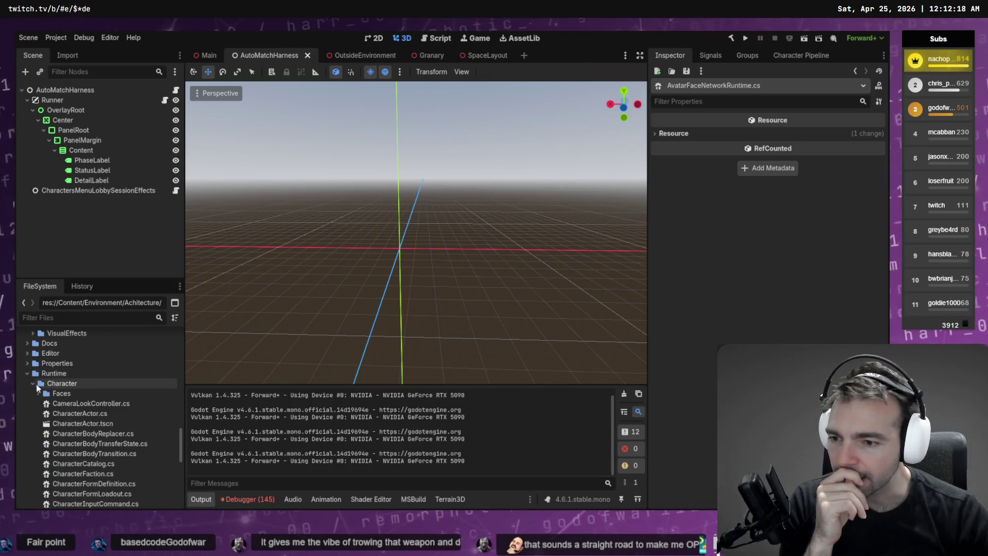
# - Expand the Runtime/Character folder, browse its contents, then switch to Fork
pyautogui.click(34, 383)
pyautogui.scroll(-3, 52, 391)
pyautogui.scroll(-8, 79, 363)
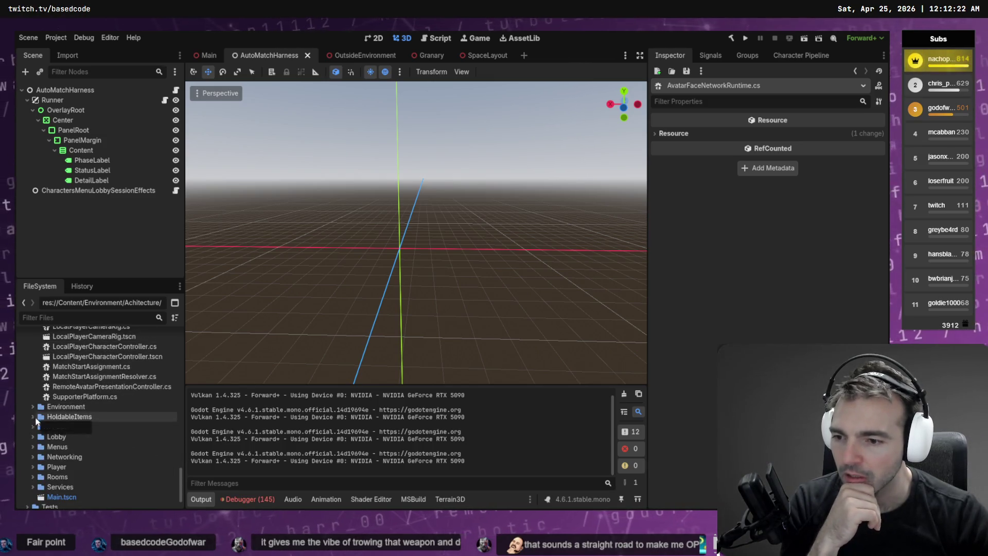
pyautogui.scroll(-1, 37, 445)
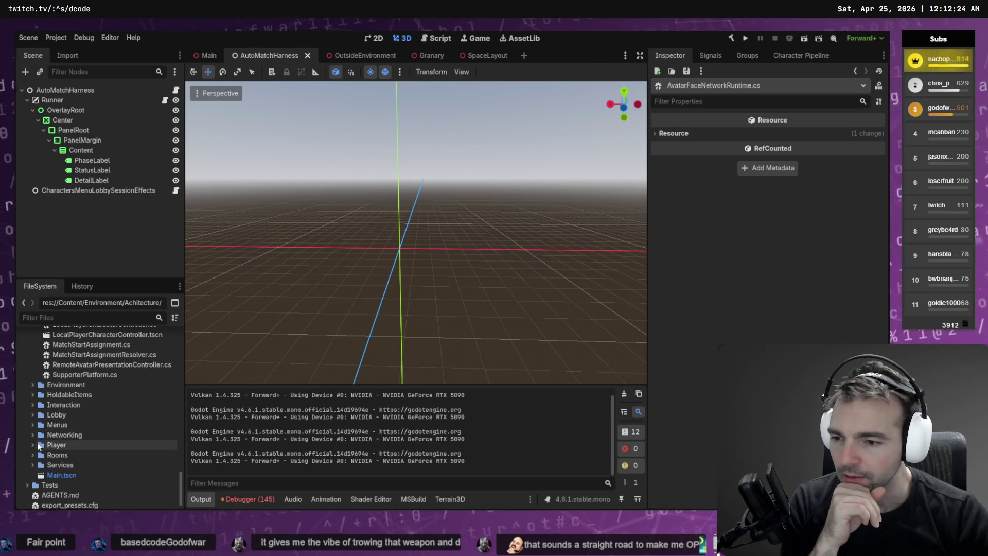
pyautogui.hotkey('alt', 'Tab')
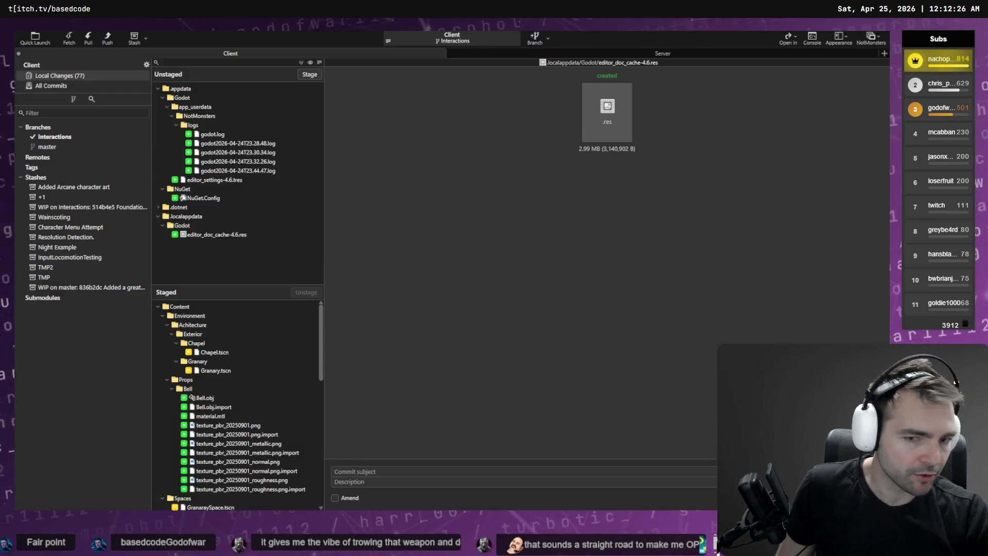
# - Review the staged PlayerAvatar.cs and PlayerAccusationRequestAuthorityPolicyTests.cs diffs
pyautogui.scroll(-3, 188, 379)
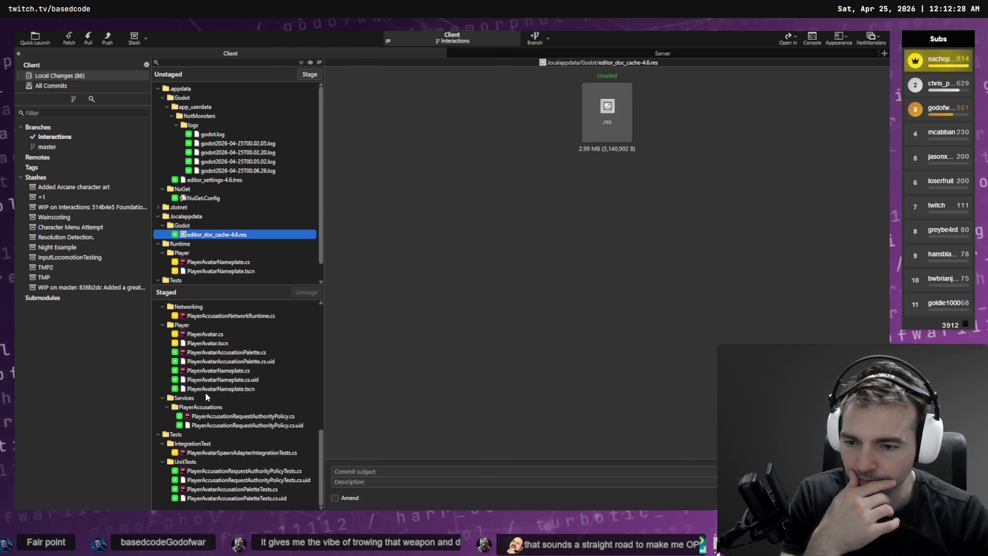
pyautogui.click(206, 334)
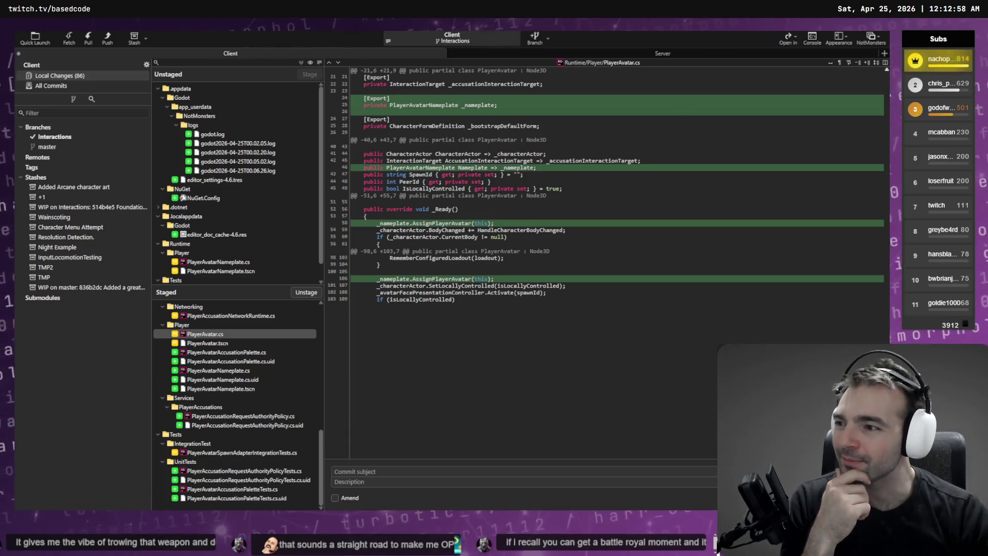
pyautogui.click(221, 471)
pyautogui.scroll(-10, 537, 366)
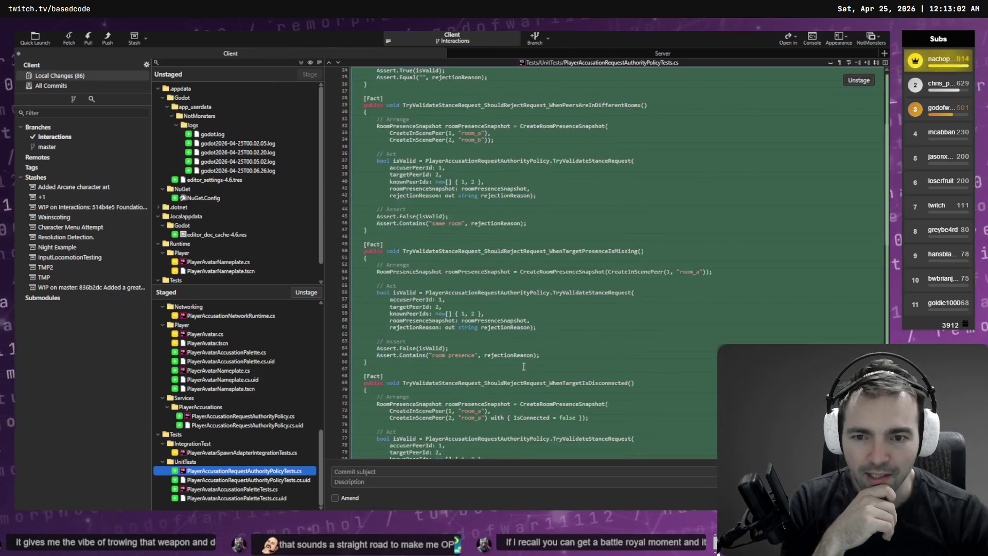
pyautogui.scroll(-10, 537, 365)
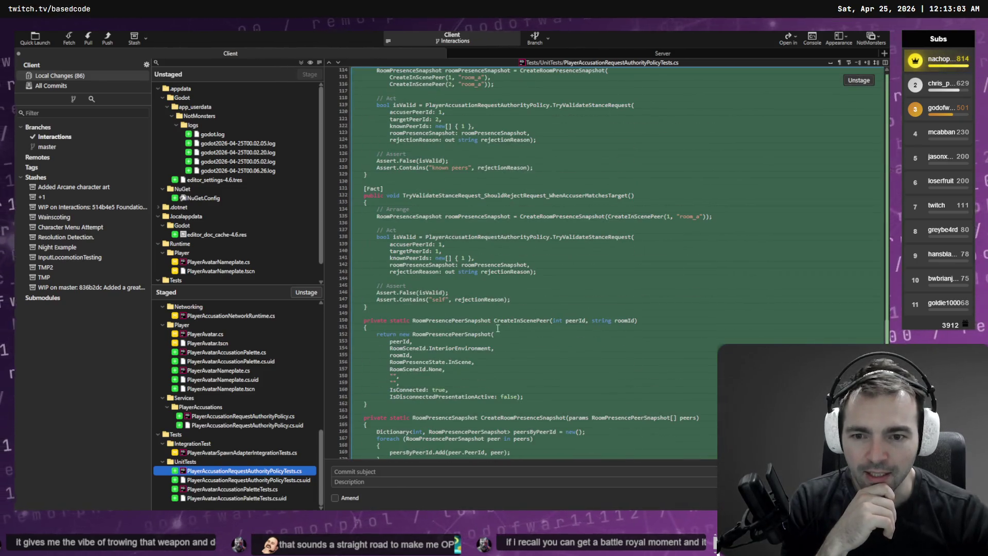
# - Review the spawn-adapter integration tests, authority policy and PlayerAvatarAccusationPalette.cs diffs
pyautogui.click(268, 455)
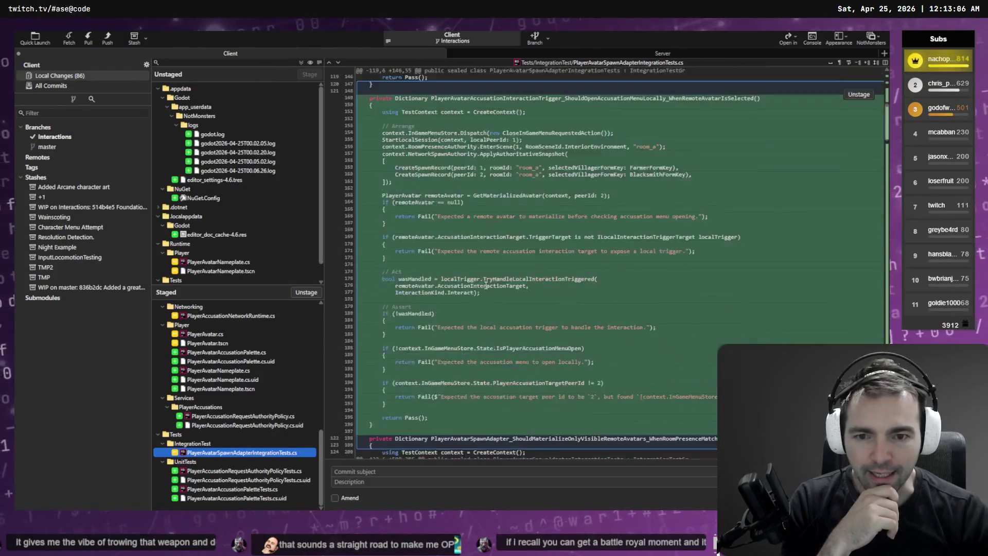
pyautogui.click(211, 415)
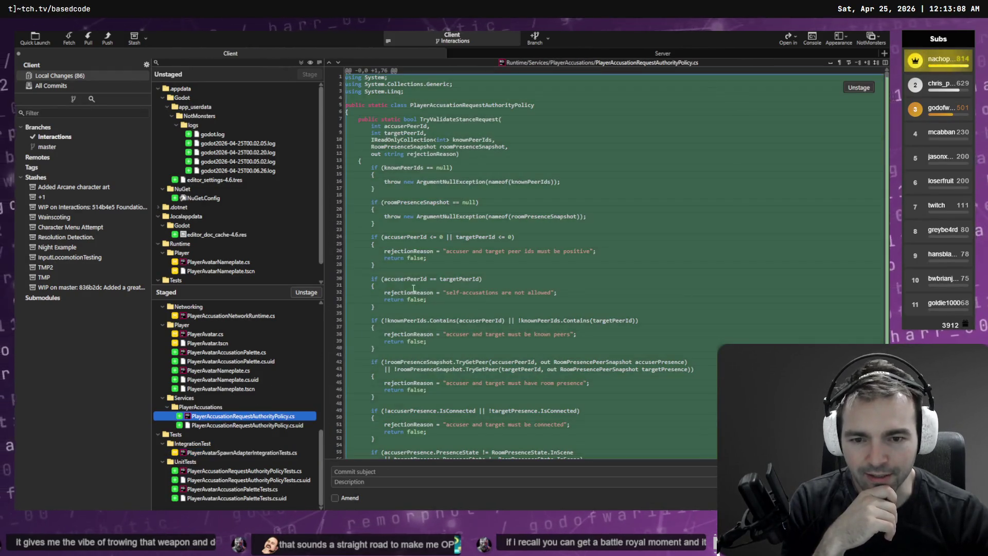
pyautogui.scroll(-3, 414, 291)
pyautogui.scroll(5, 417, 293)
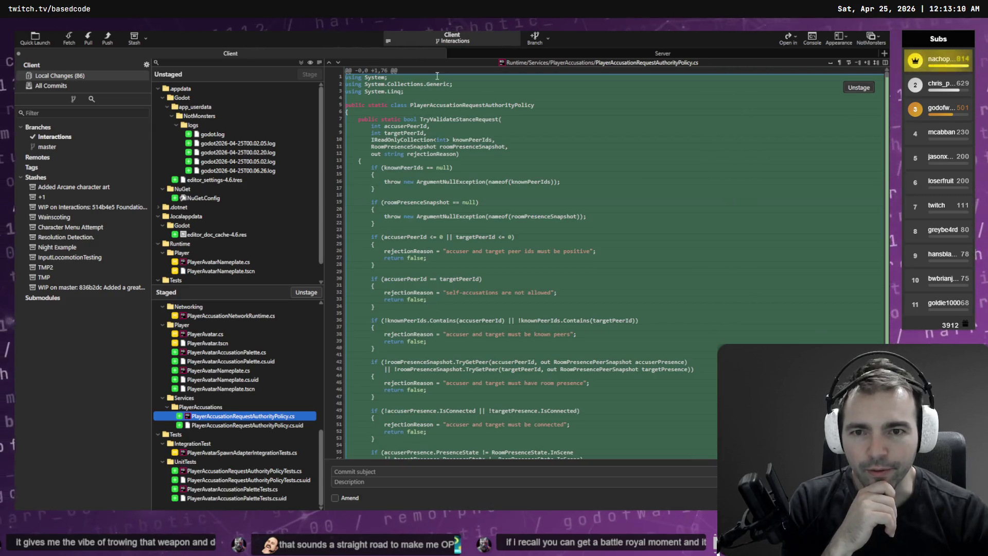
pyautogui.click(211, 353)
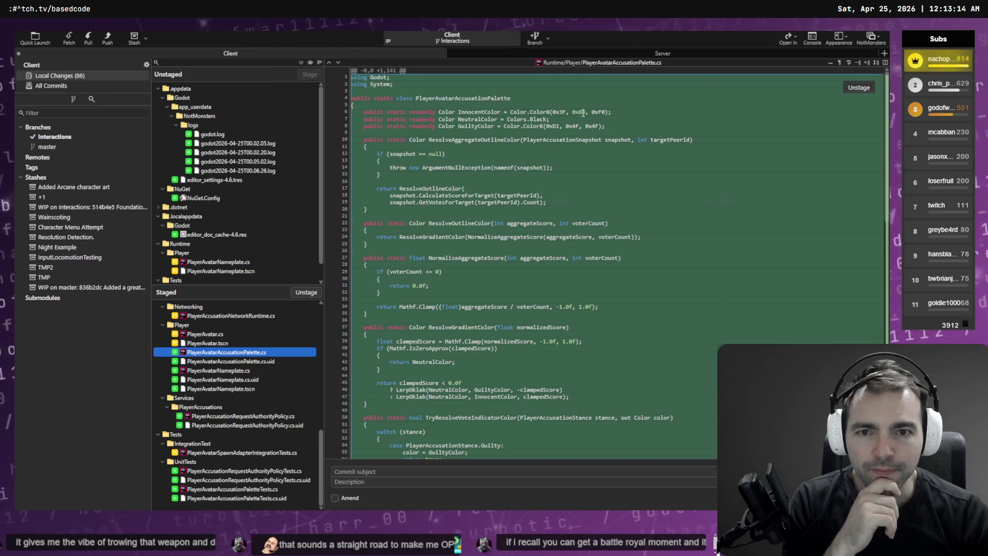
pyautogui.scroll(-4, 443, 198)
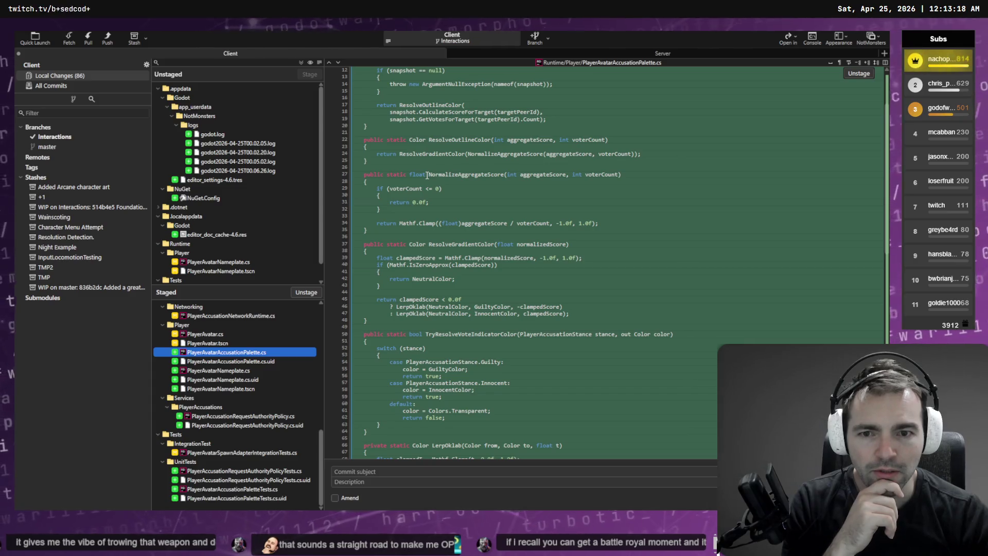
pyautogui.scroll(-2, 435, 185)
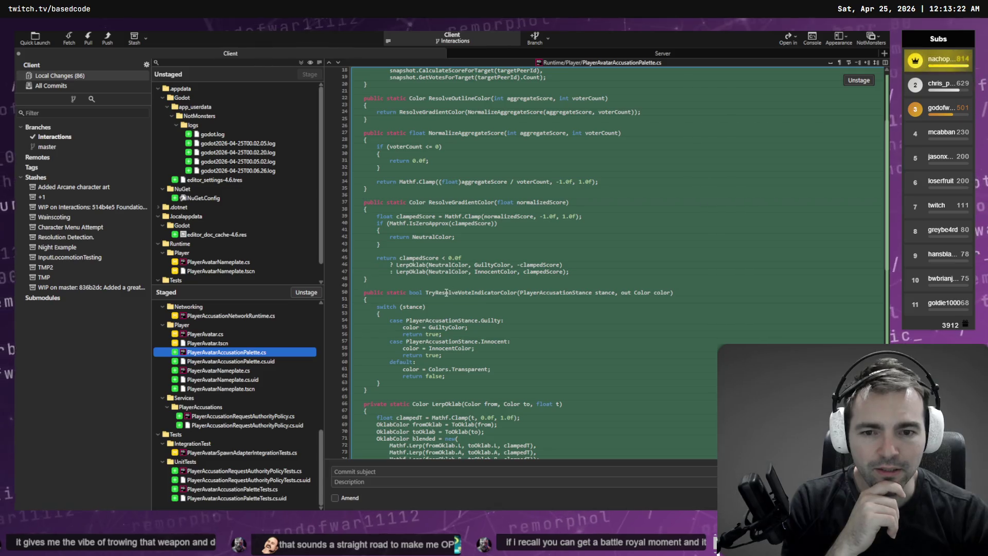
# - Highlight the TryResolveVoteIndicatorColor method, then view the unstaged PlayerAvatarNameplate.cs diff
pyautogui.doubleClick(446, 292)
pyautogui.scroll(-5, 451, 302)
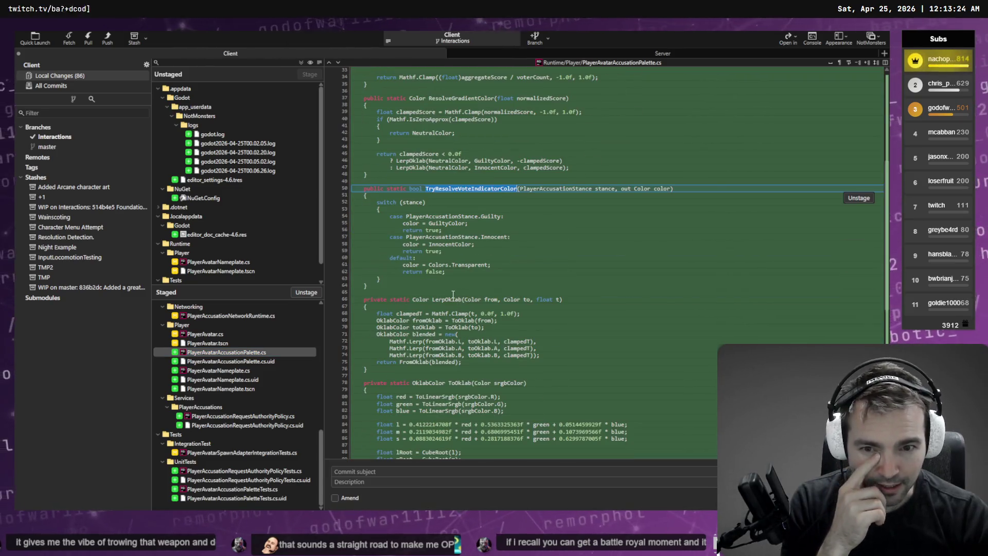
pyautogui.click(450, 297)
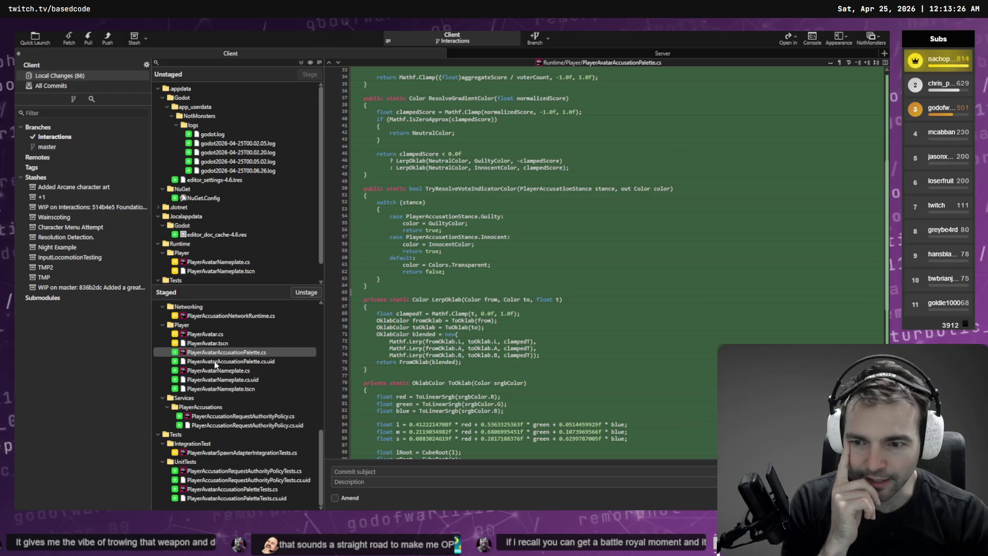
pyautogui.scroll(-1, 231, 247)
pyautogui.click(219, 243)
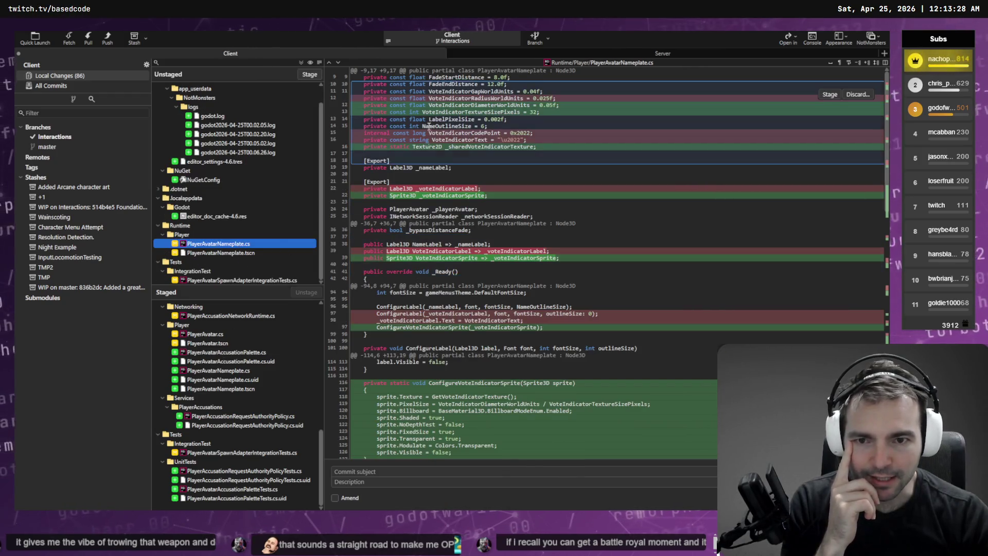
pyautogui.scroll(-7, 476, 295)
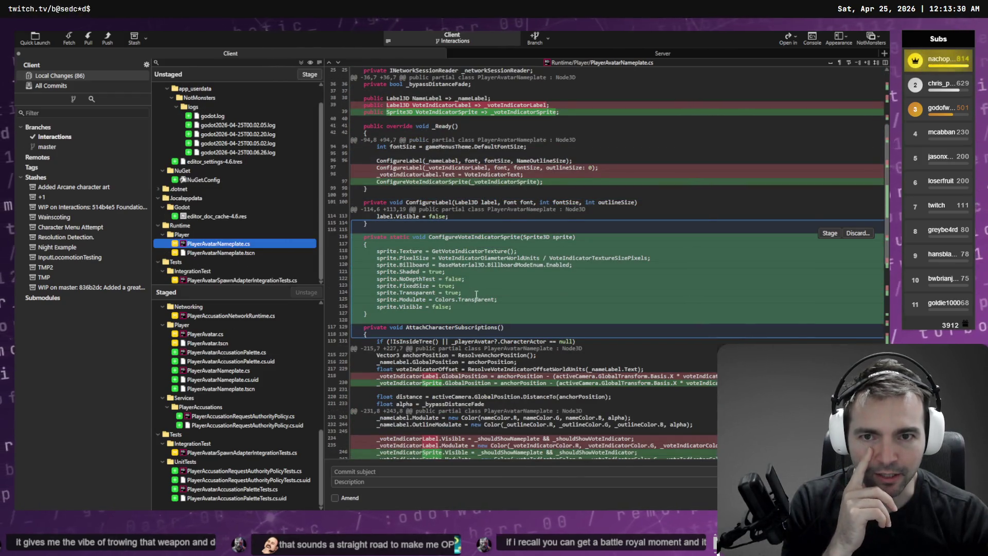
pyautogui.scroll(4, 476, 294)
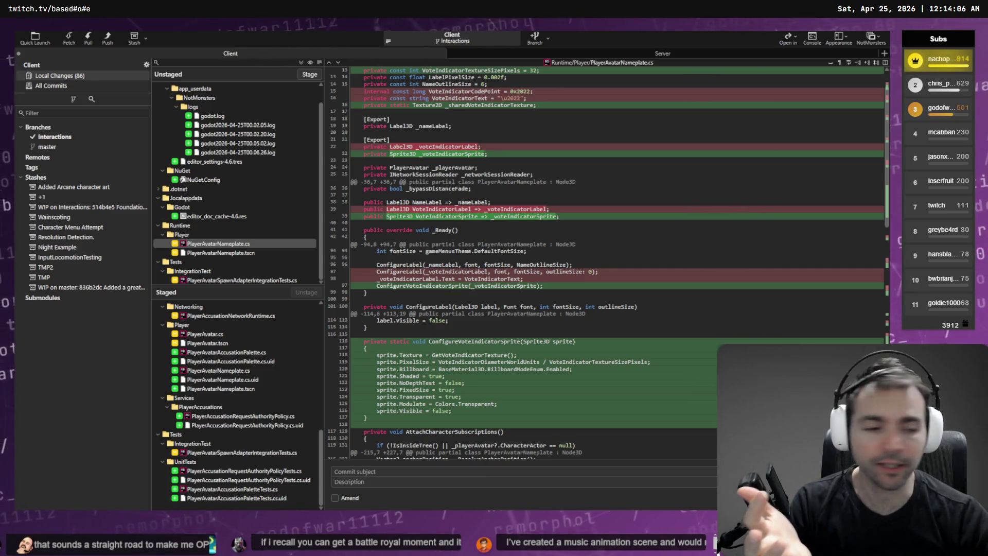
pyautogui.moveTo(797, 92)
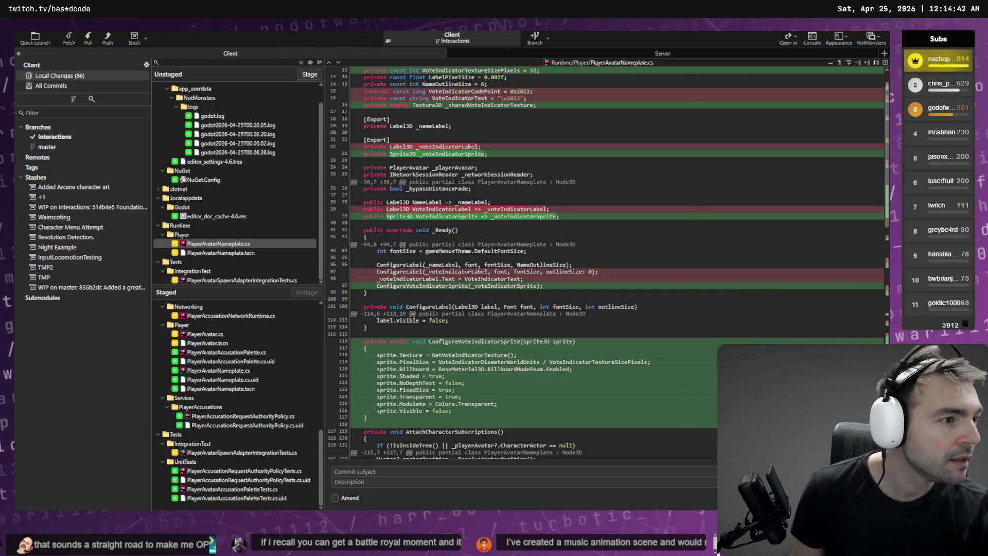
pyautogui.hotkey('alt', 'Tab')
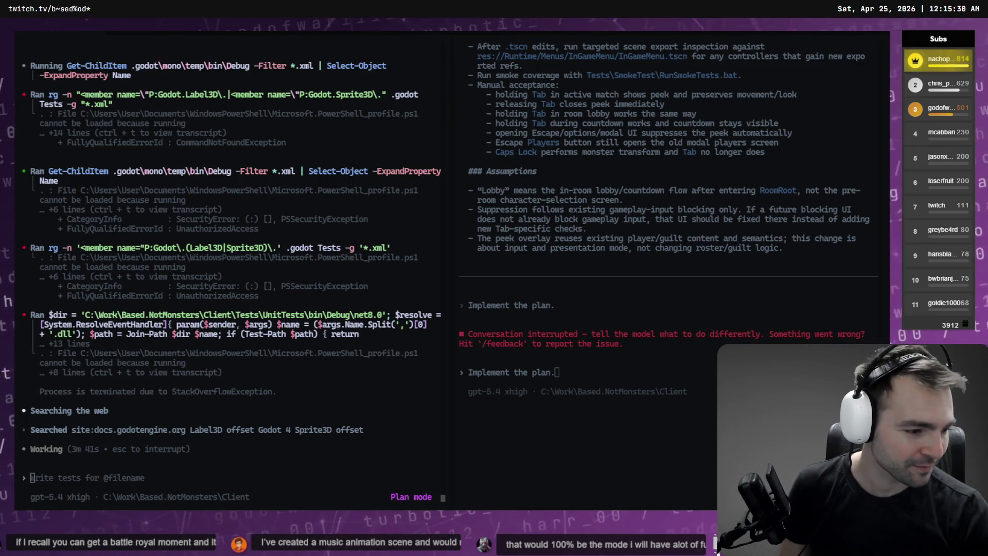
# - Review the authority policy and staged and unstaged spawn-adapter integration test diffs in Fork
pyautogui.hotkey('alt', 'Tab')
pyautogui.click(241, 416)
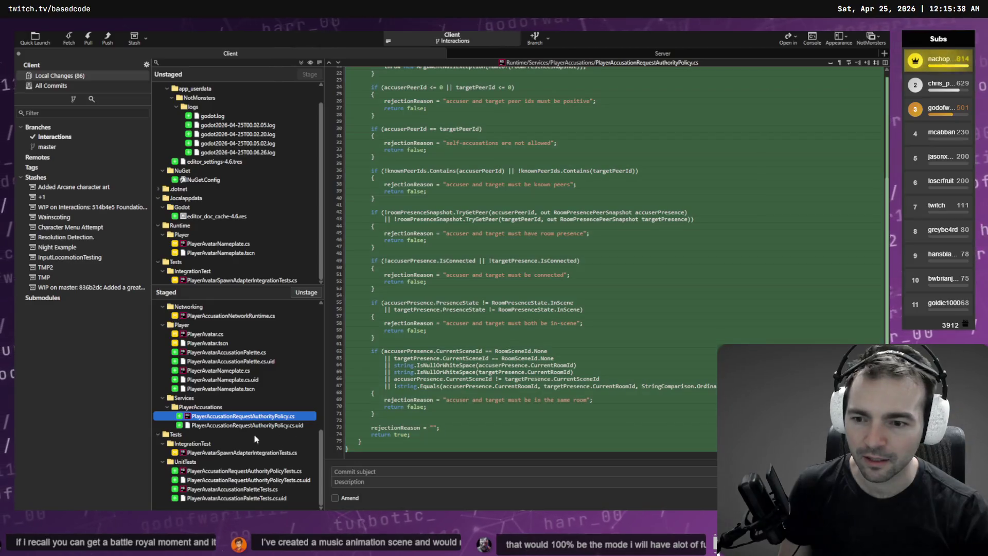
pyautogui.click(217, 451)
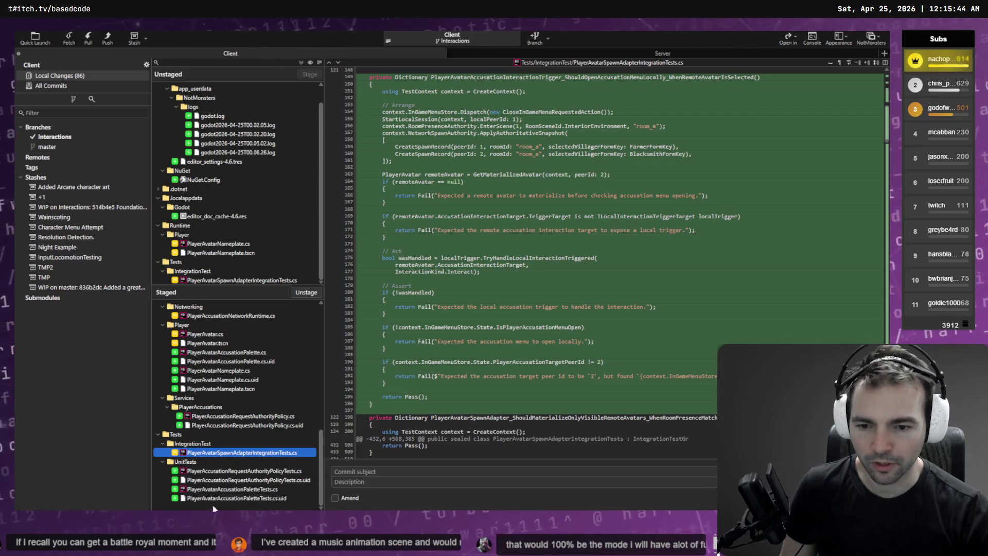
pyautogui.click(240, 281)
pyautogui.scroll(-10, 550, 271)
pyautogui.scroll(-7, 551, 275)
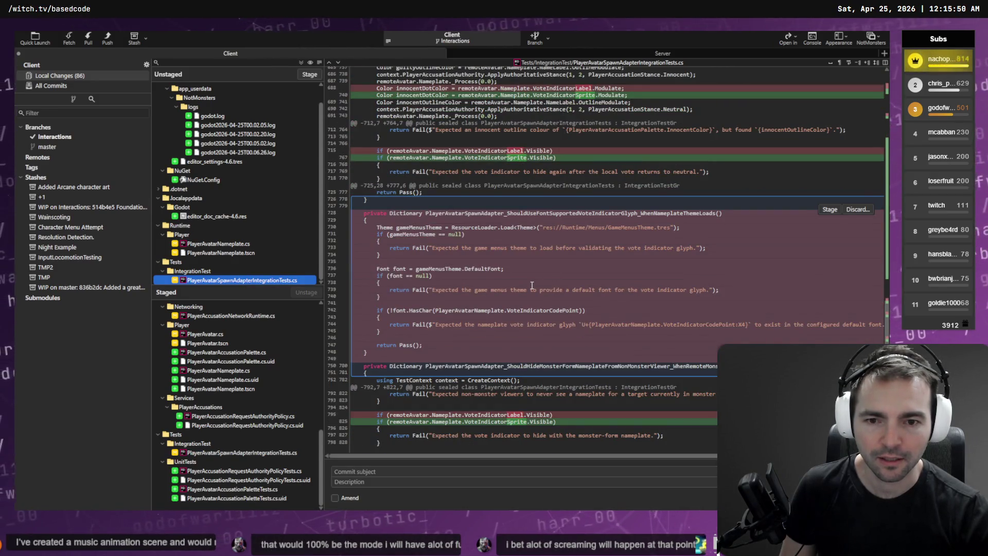
pyautogui.scroll(20, 532, 285)
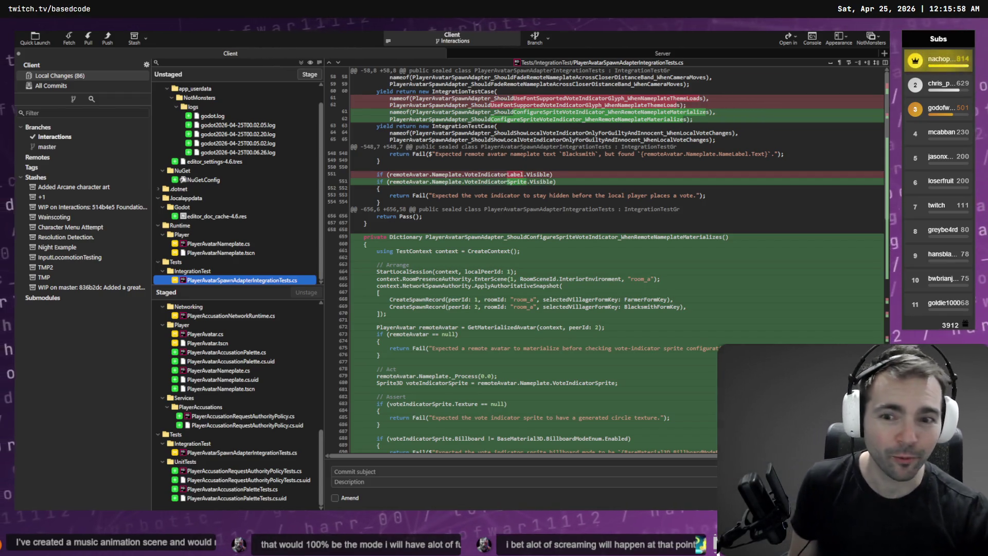
# - Glance at the generated hand axe model, then bring the Godot editor to the front
pyautogui.hotkey('alt', 'Tab')
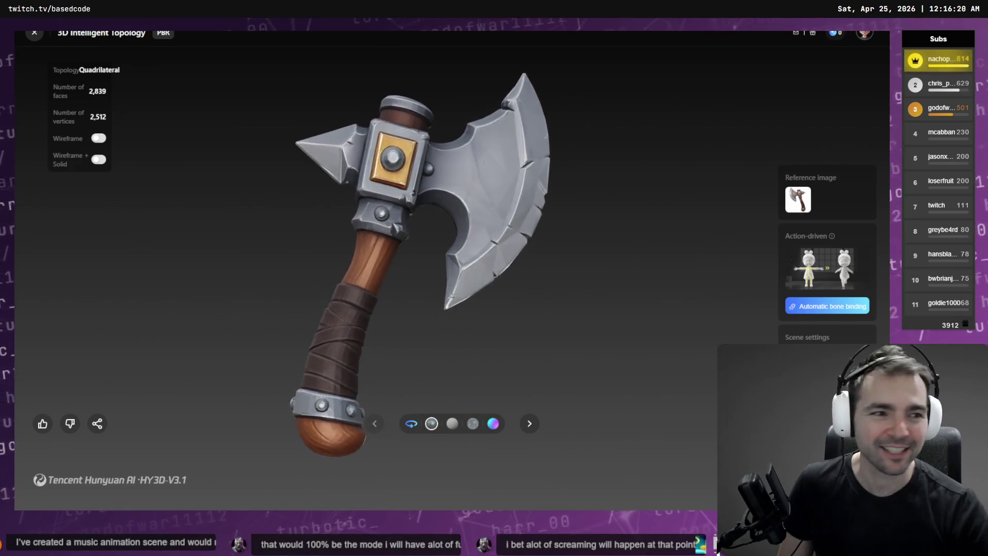
pyautogui.hotkey('alt', 'Tab')
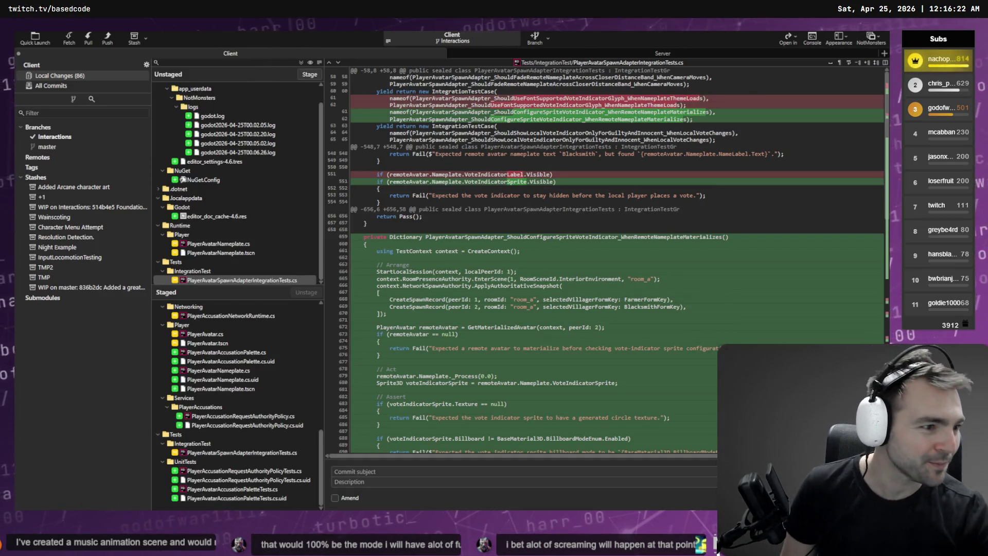
pyautogui.hotkey('alt', 'Tab')
pyautogui.scroll(-3, 113, 418)
pyautogui.scroll(5, 103, 414)
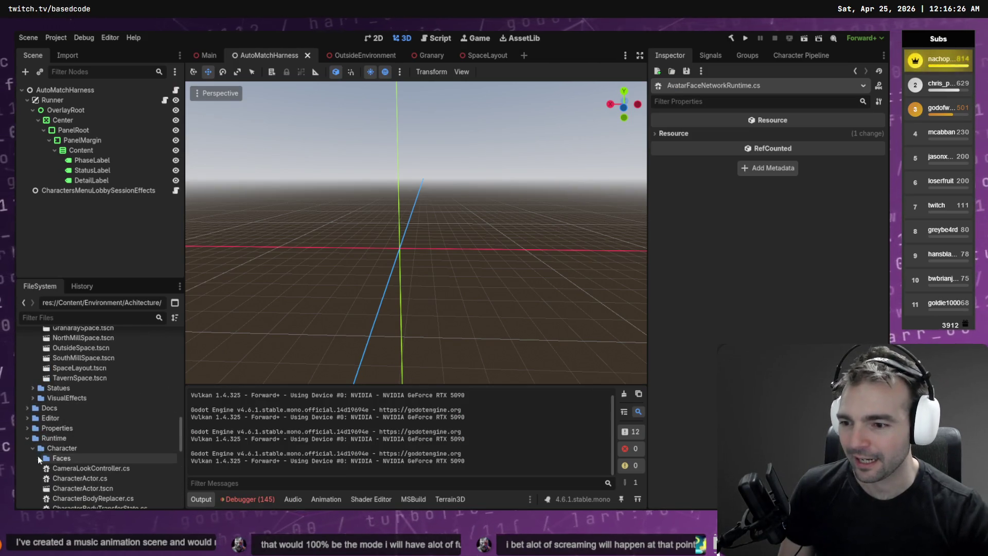
# - Collapse the Faces, Character and Spaces folders in the FileSystem dock
pyautogui.click(38, 458)
pyautogui.click(37, 457)
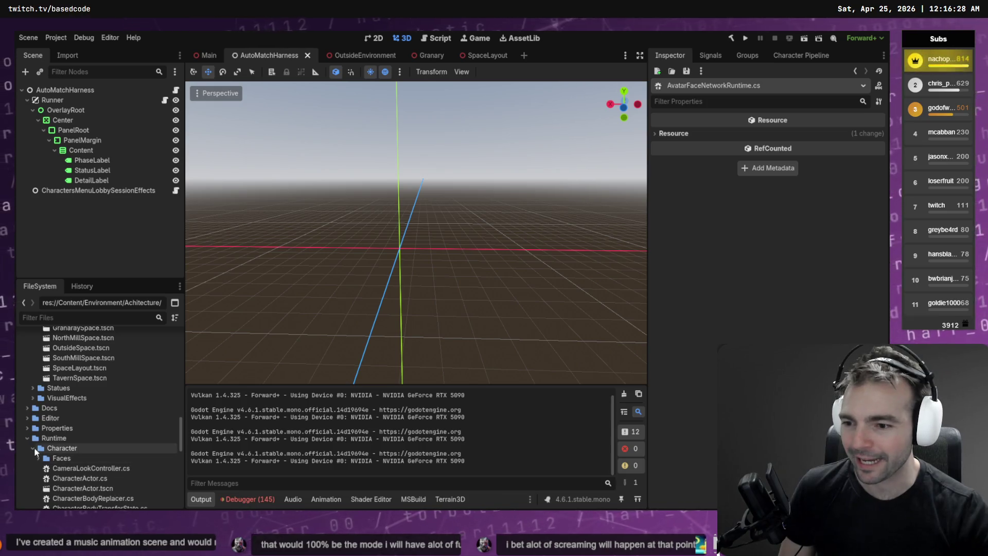
pyautogui.click(32, 447)
pyautogui.scroll(3, 38, 457)
pyautogui.click(32, 416)
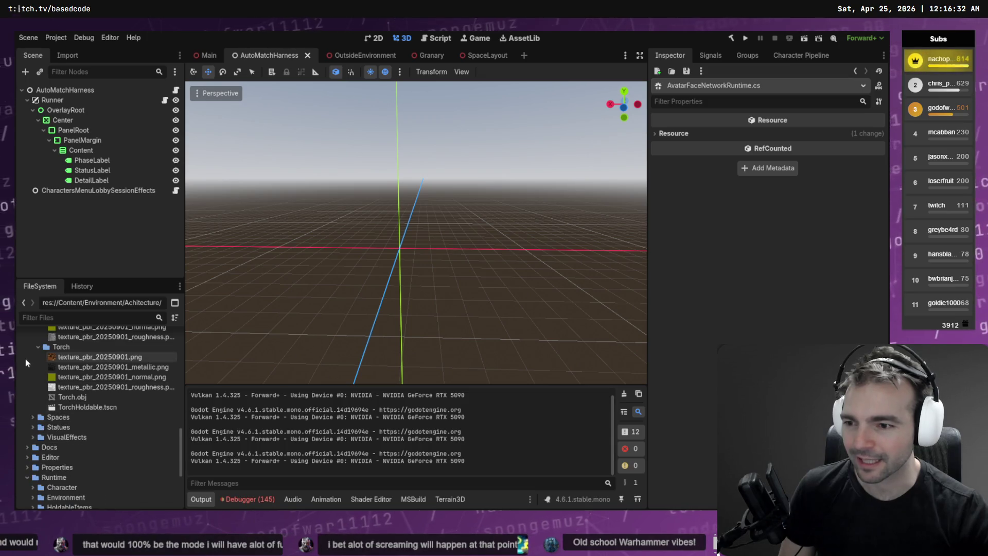
pyautogui.scroll(1, 35, 352)
pyautogui.scroll(1, 35, 357)
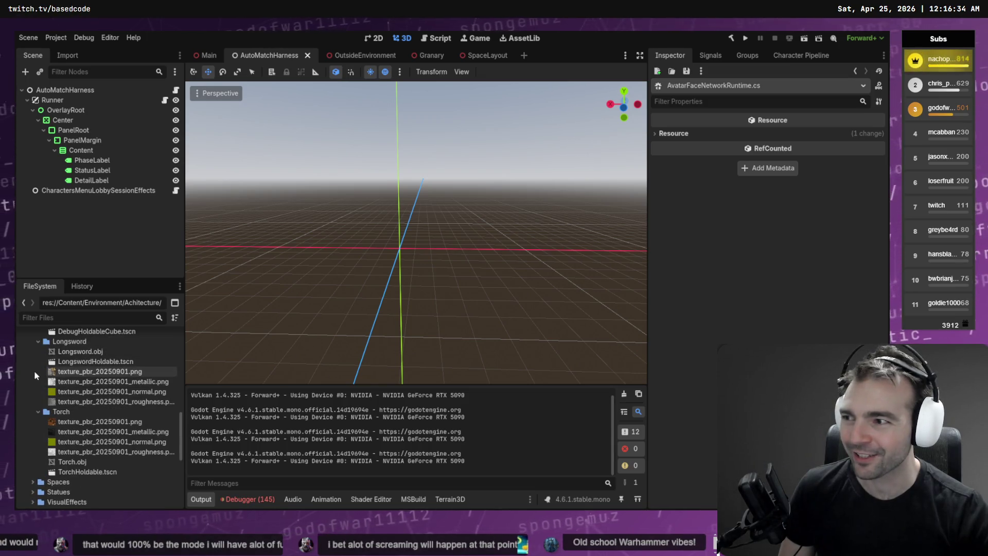
pyautogui.scroll(2, 66, 355)
# - Collapse the Corn, Debug, Longsword and Torch folders and open the Items folder's context menu
pyautogui.doubleClick(69, 359)
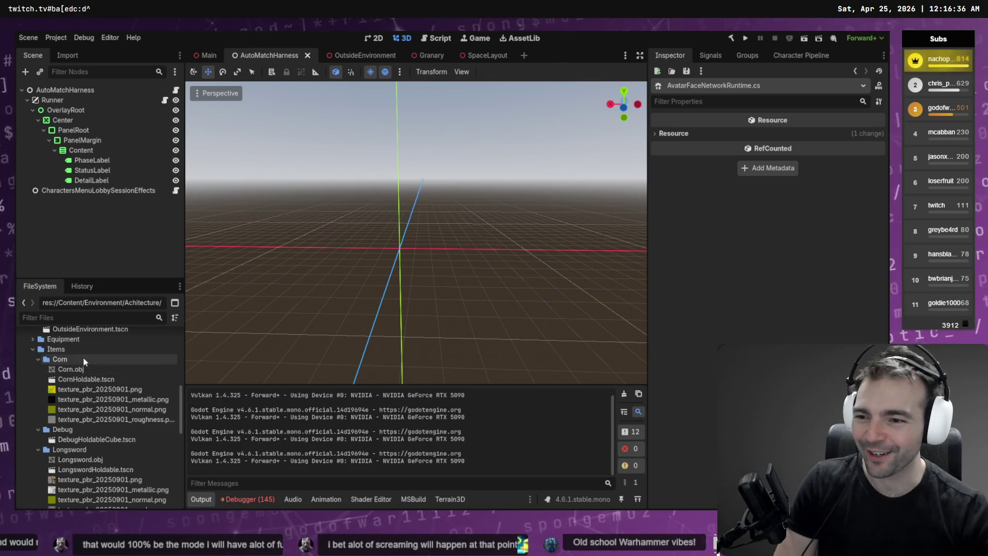
pyautogui.click(79, 370)
pyautogui.doubleClick(77, 370)
pyautogui.doubleClick(78, 379)
pyautogui.click(90, 389)
pyautogui.doubleClick(89, 390)
pyautogui.click(77, 348)
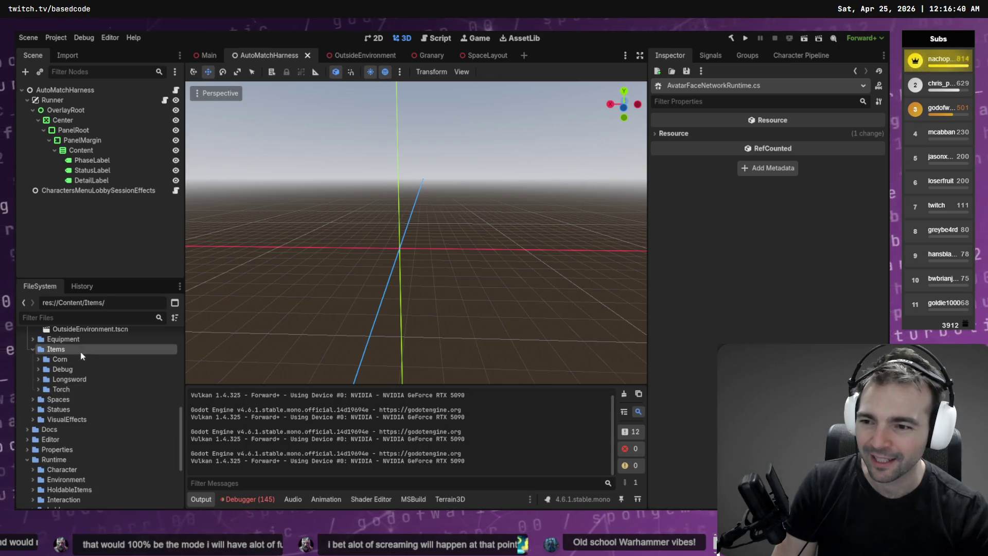
pyautogui.rightClick(82, 349)
# - Create a HandAxe folder in res://Content/Items, then open File Explorer to the Art folder
pyautogui.moveTo(133, 352)
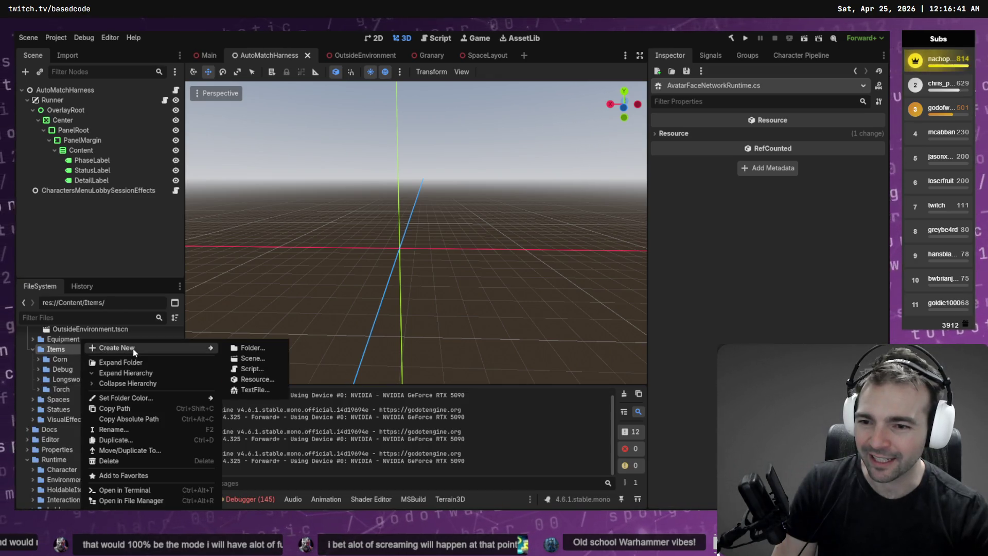
pyautogui.click(251, 348)
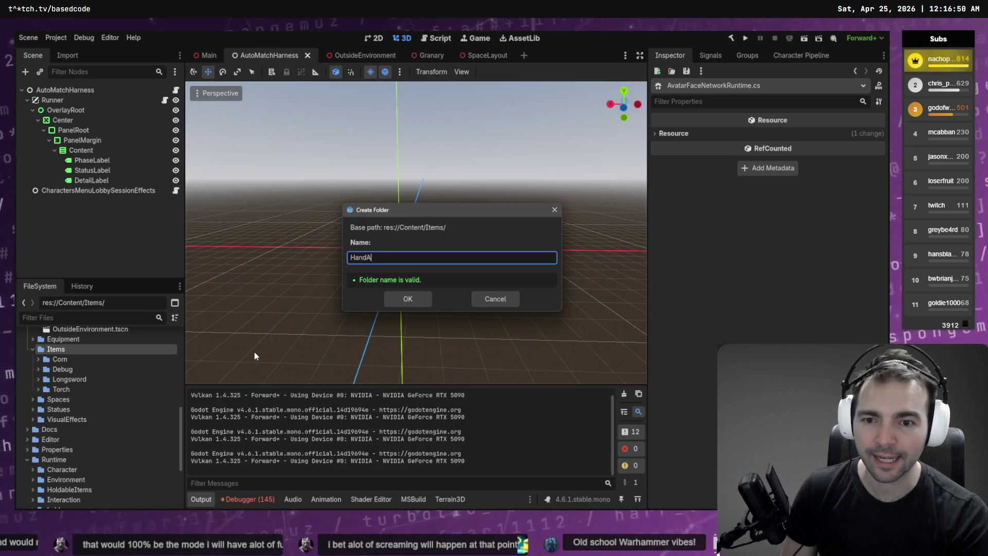
pyautogui.press('Return')
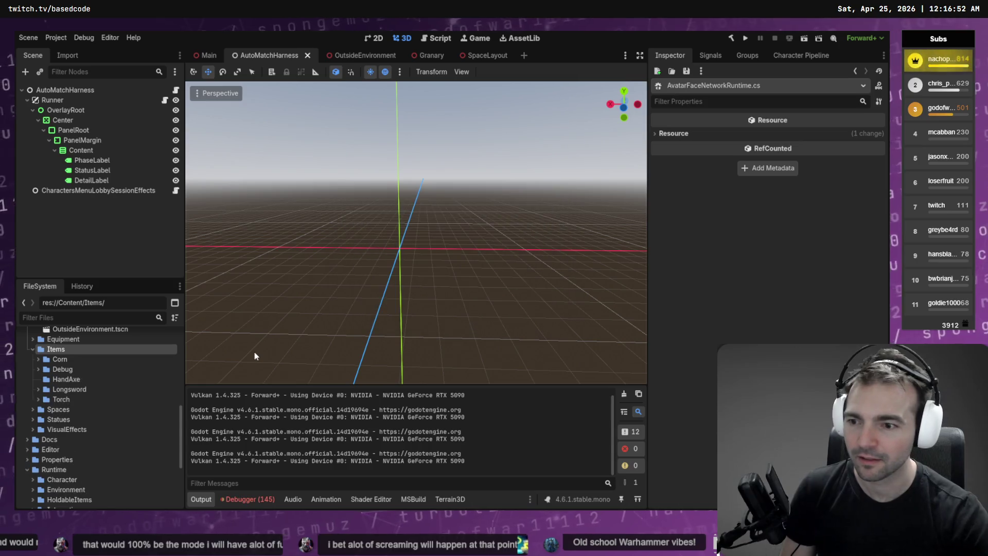
pyautogui.click(129, 380)
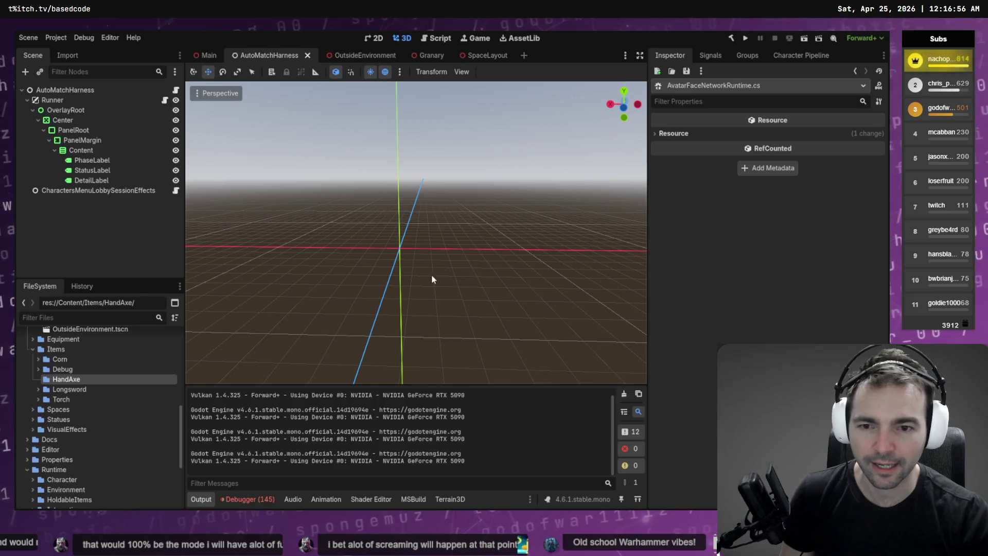
pyautogui.press('super+e')
pyautogui.click(425, 367)
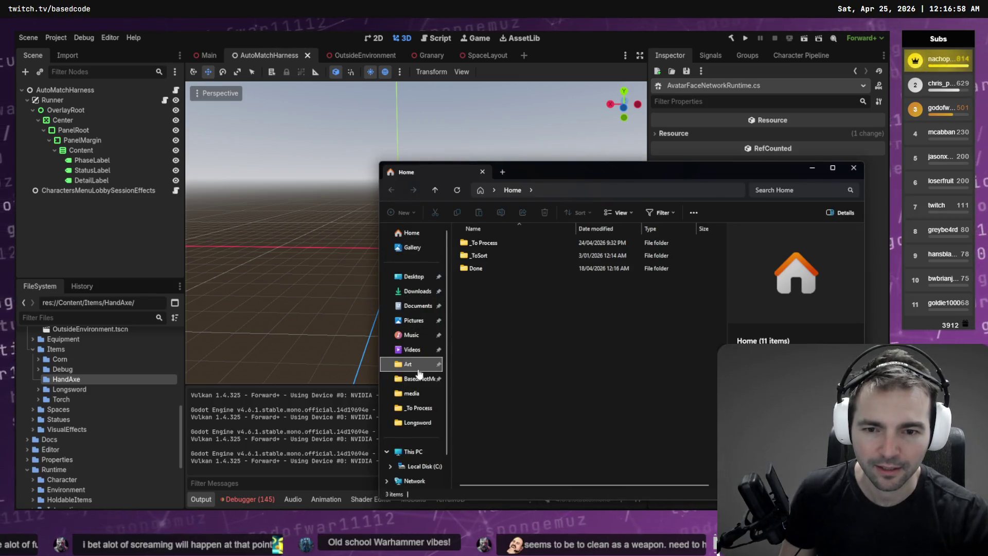
# - Move the downloaded model zip into _To Process as HandAxe.zip and extract it
pyautogui.doubleClick(667, 245)
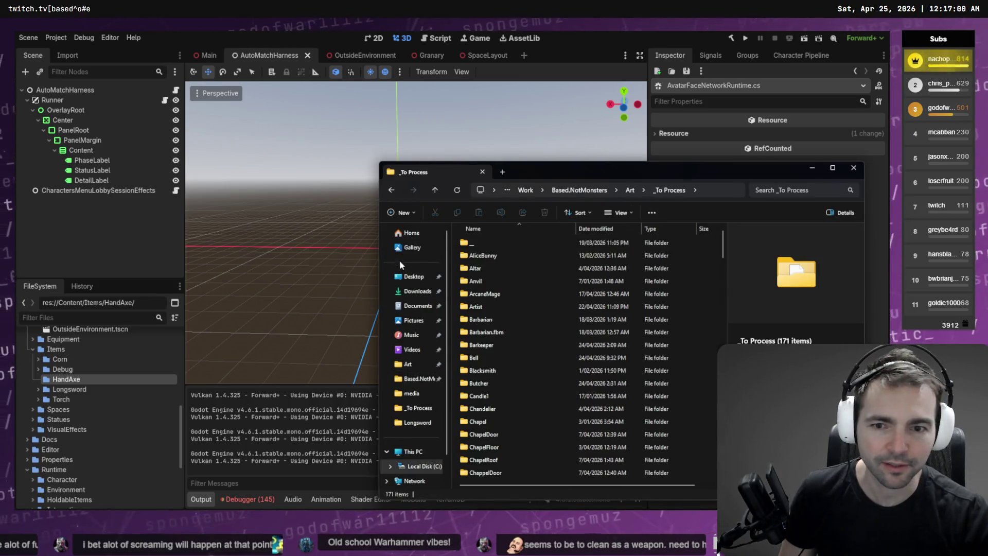
pyautogui.press('super+e')
pyautogui.click(429, 148)
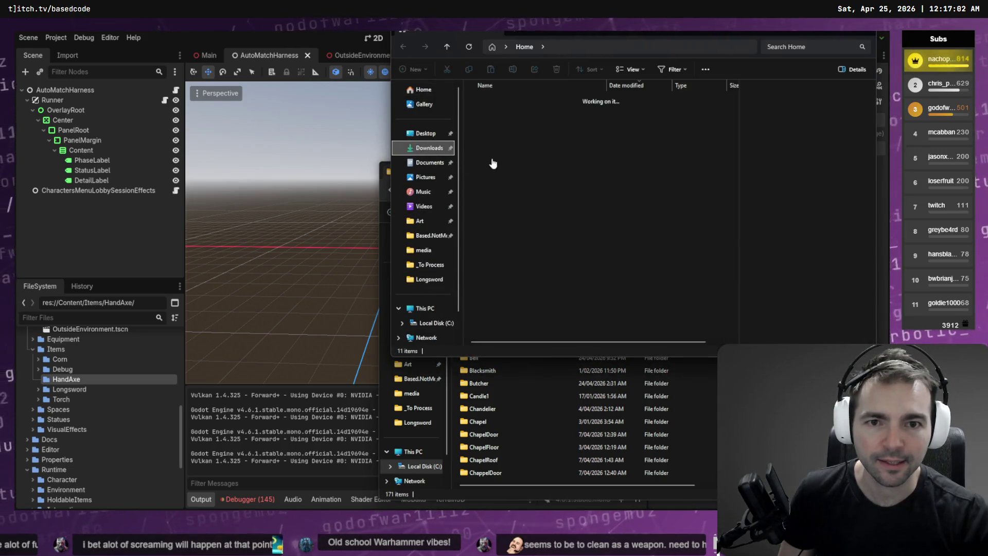
pyautogui.click(517, 126)
pyautogui.hotkey('ctrl', 'w')
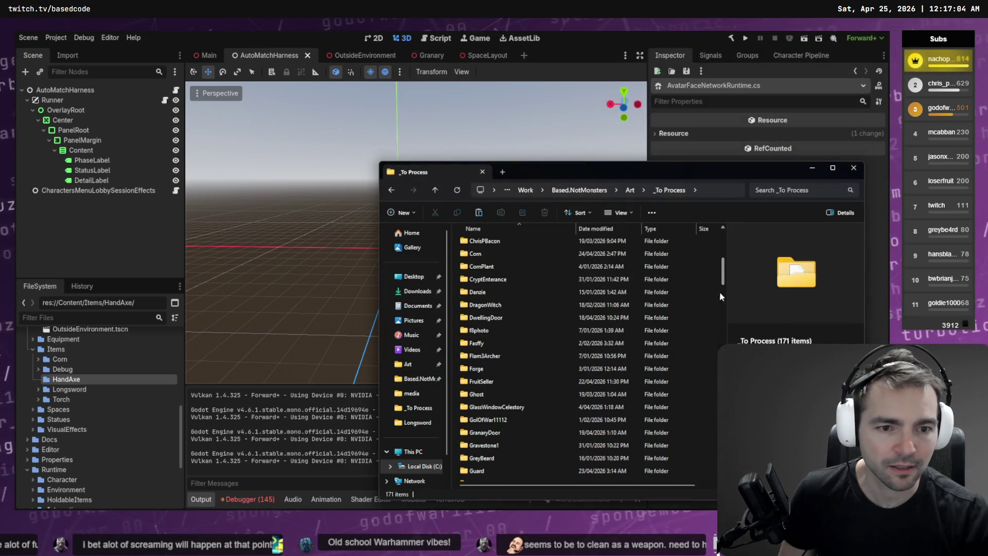
pyautogui.hotkey('ctrl', 'v')
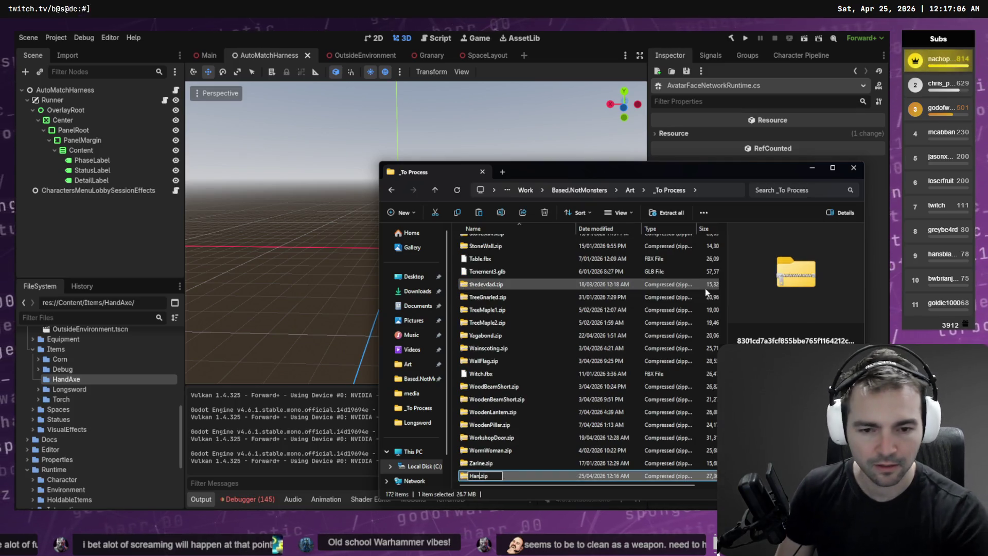
pyautogui.write('dAxe')
pyautogui.press('Return')
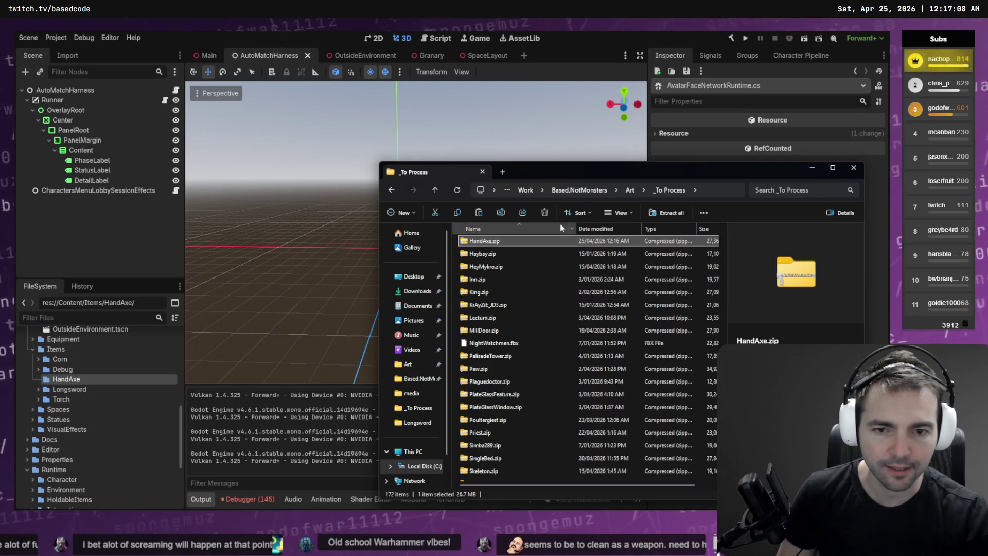
pyautogui.rightClick(539, 246)
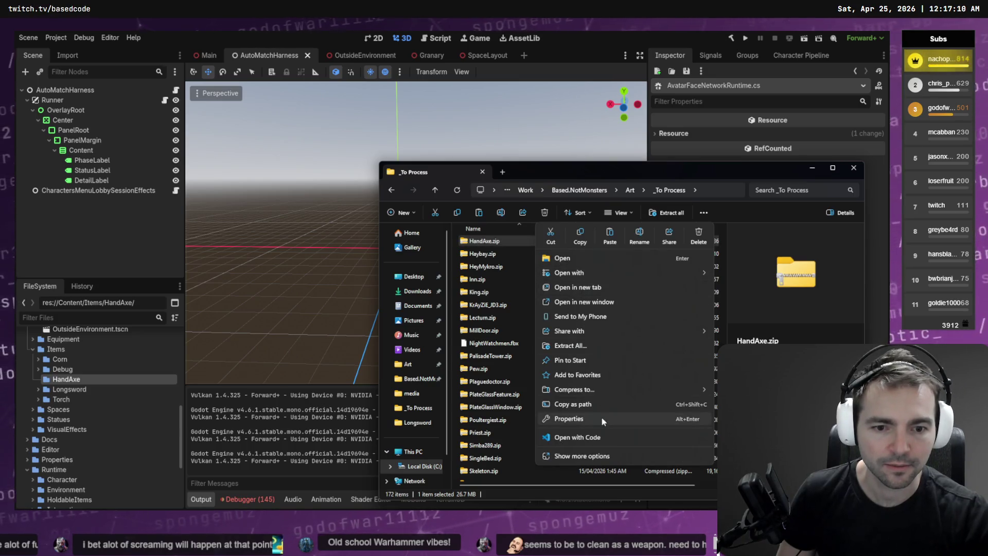
pyautogui.click(605, 346)
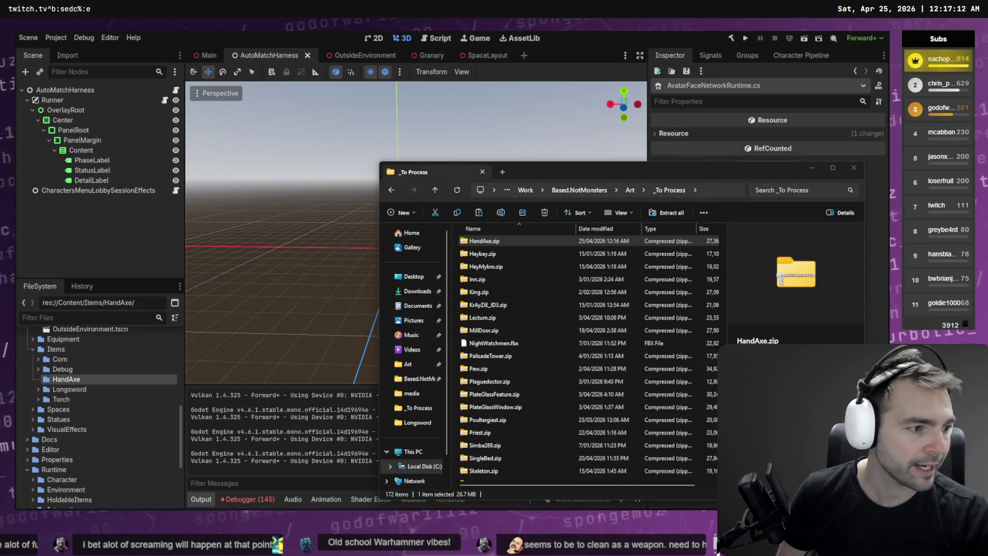
# - Rename the model to HandAxe.obj, drag all six files into Godot's HandAxe folder, close Explorer
pyautogui.click(514, 135)
pyautogui.press('F2')
pyautogui.write('HandA')
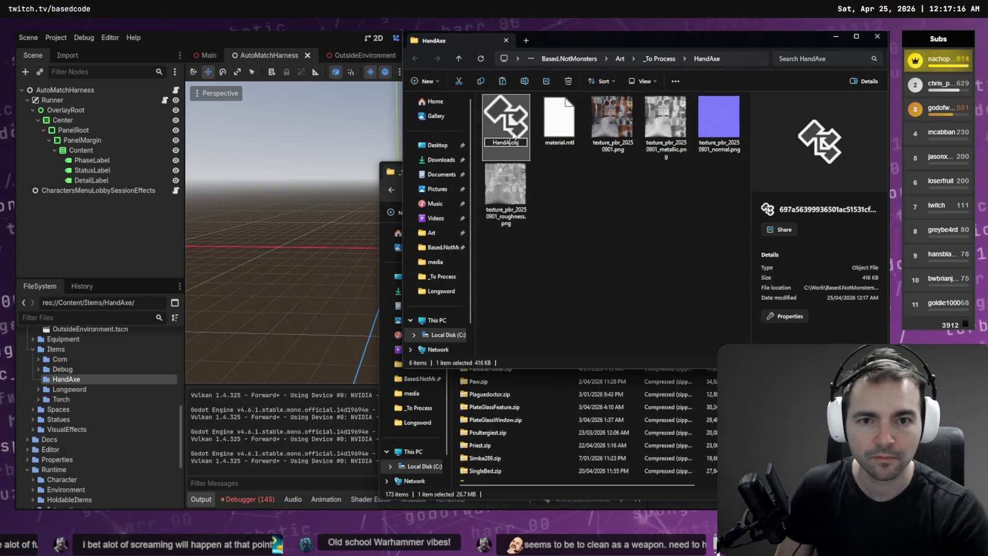
pyautogui.write('xe')
pyautogui.press('Return')
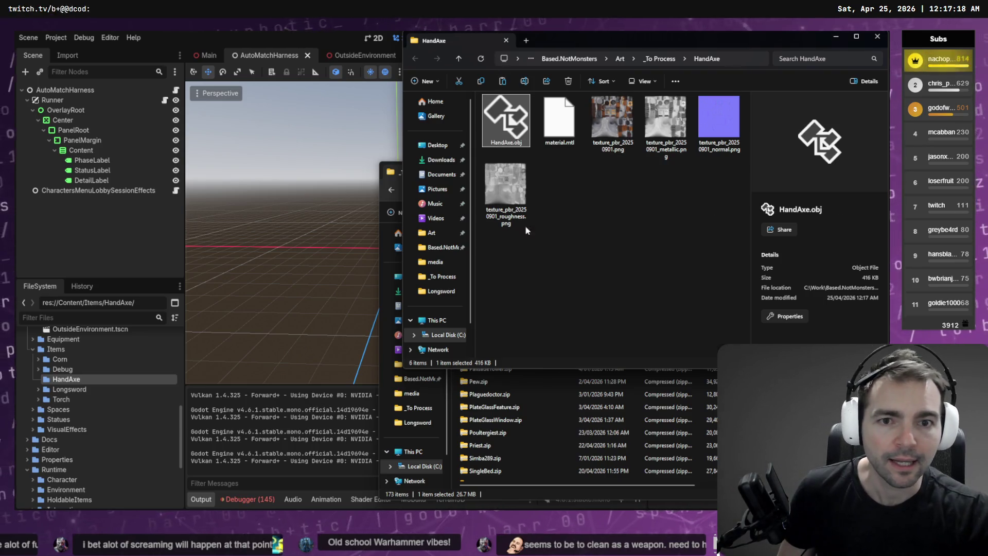
pyautogui.hotkey('ctrl', 'a')
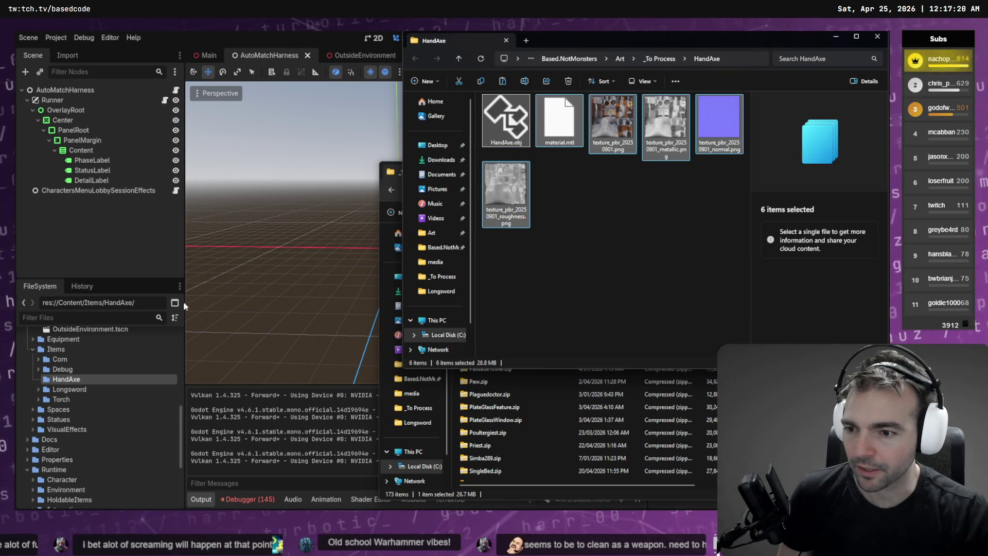
pyautogui.moveTo(71, 381); pyautogui.dragTo(70, 380)
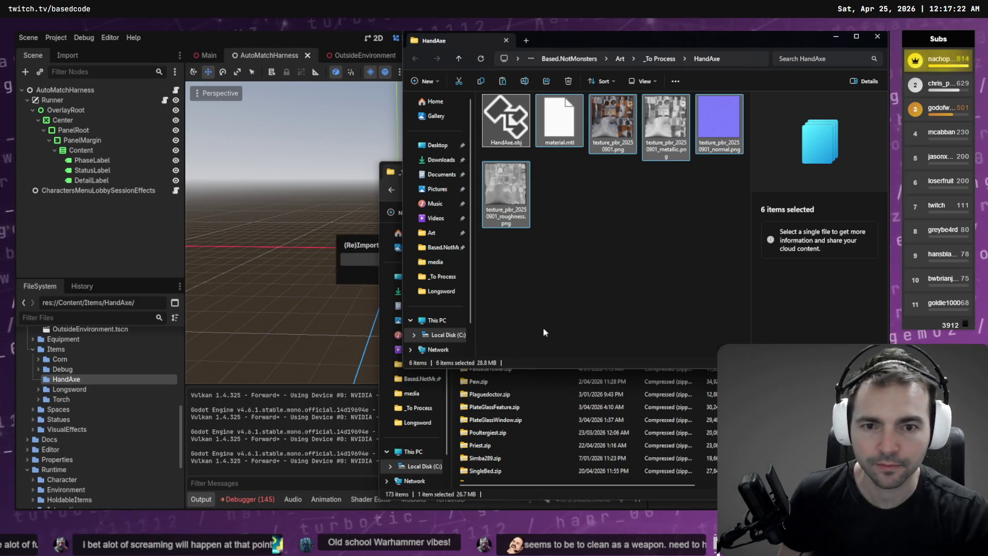
pyautogui.click(567, 296)
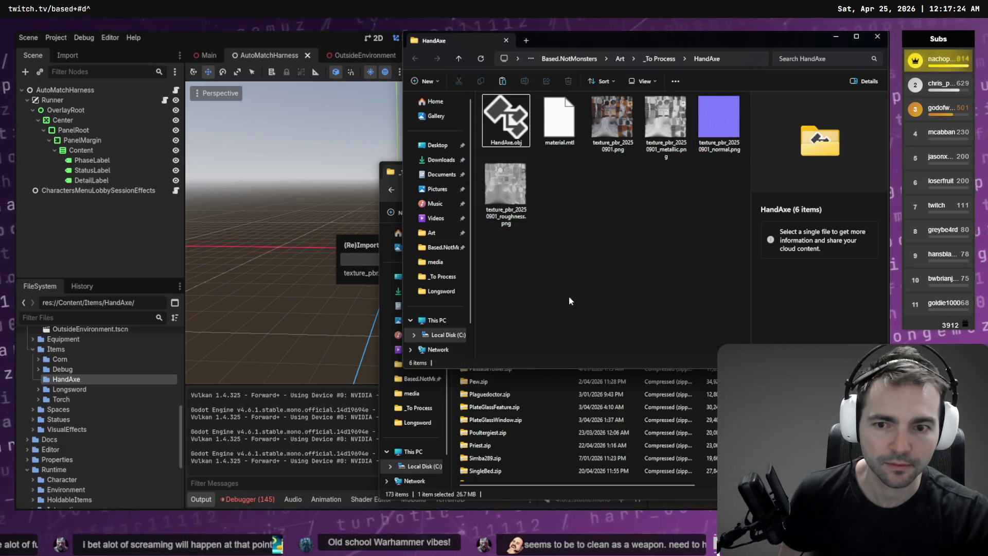
pyautogui.hotkey('ctrl', 'w')
pyautogui.click(854, 168)
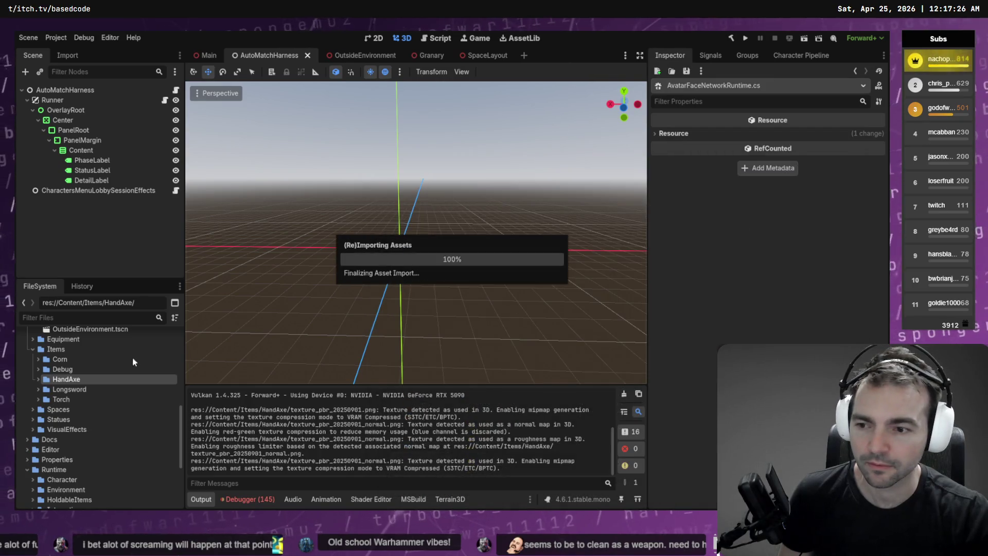
# - Duplicate DebugHoldableCube.tscn as HandAxeHoldable, move it into the HandAxe folder, and open it
pyautogui.click(38, 380)
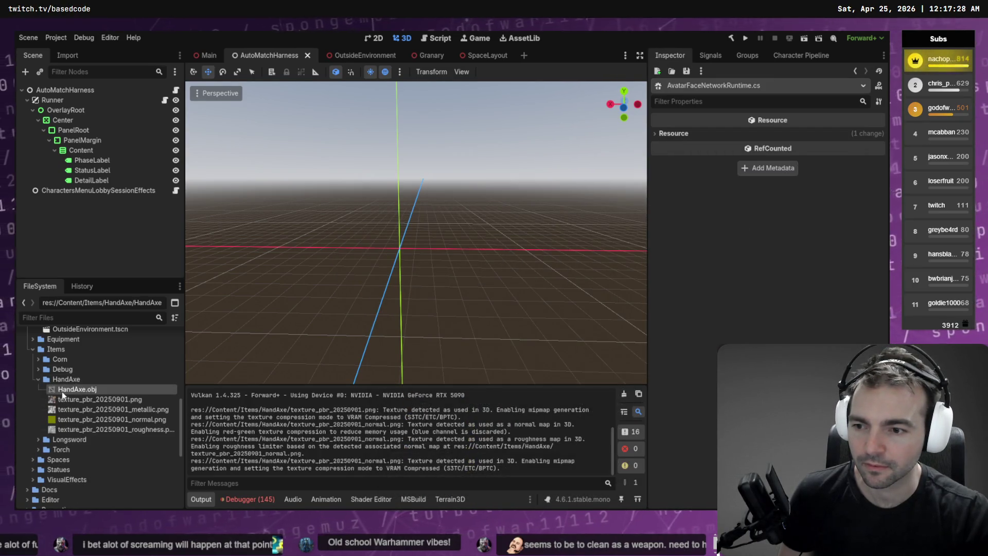
pyautogui.click(43, 371)
pyautogui.click(39, 369)
pyautogui.rightClick(74, 379)
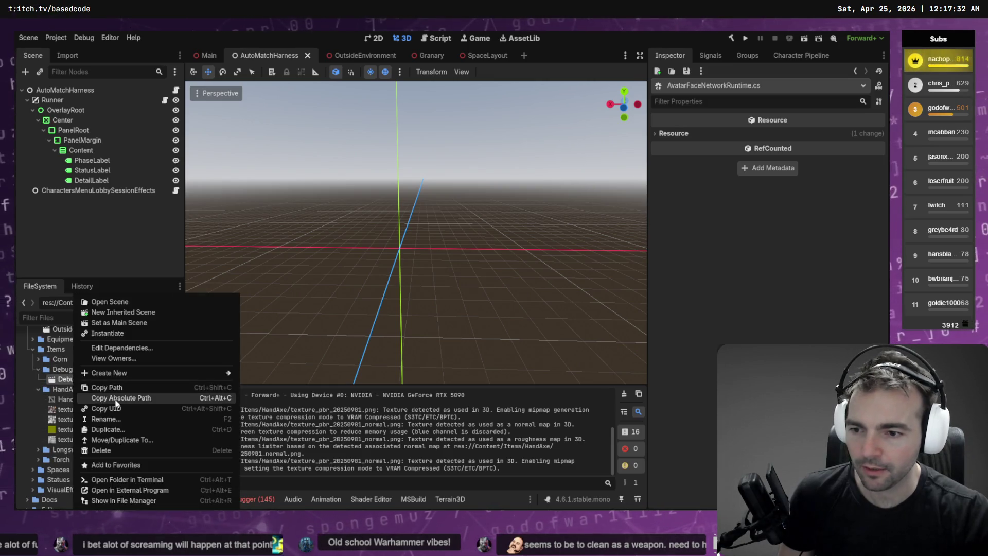
pyautogui.click(137, 430)
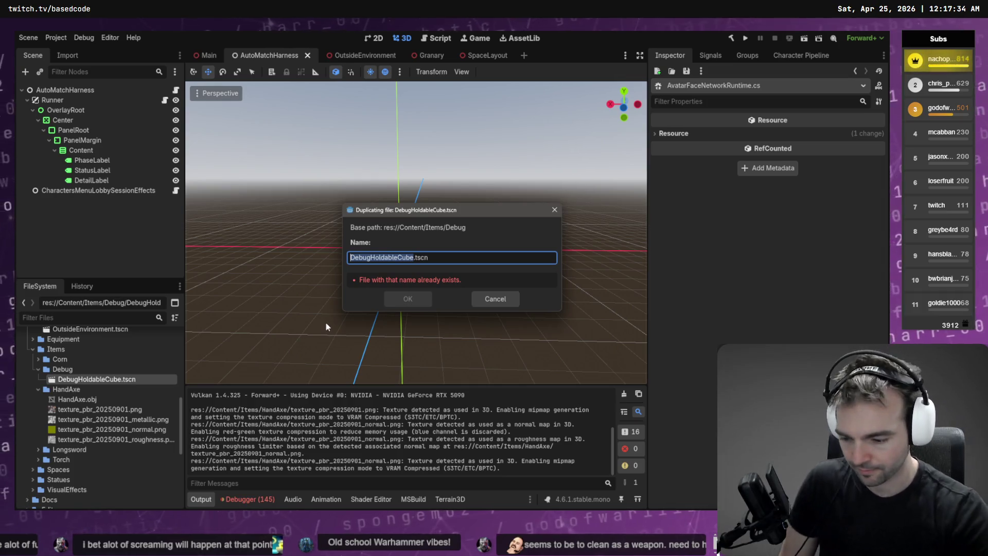
pyautogui.write('HandAxeHolda')
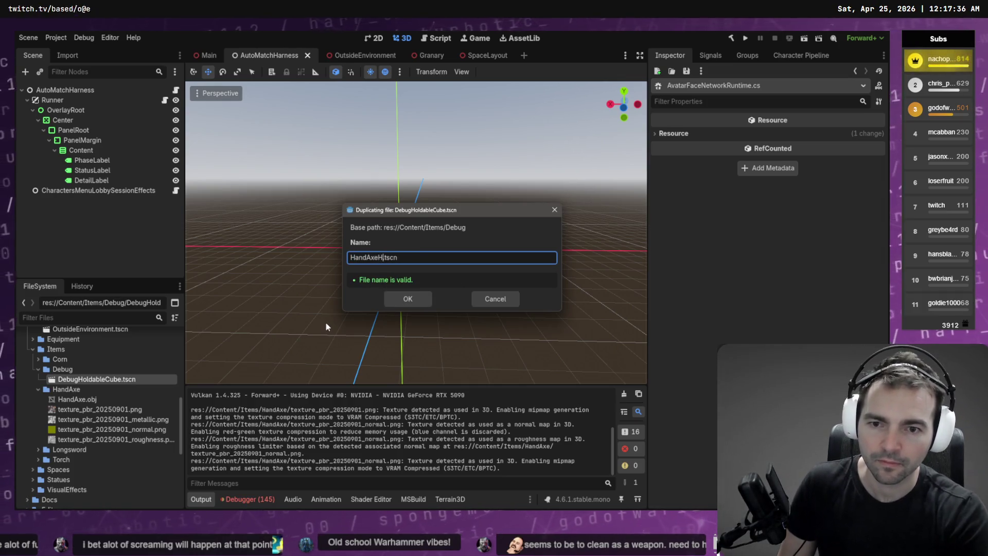
pyautogui.write('ble')
pyautogui.press('Return')
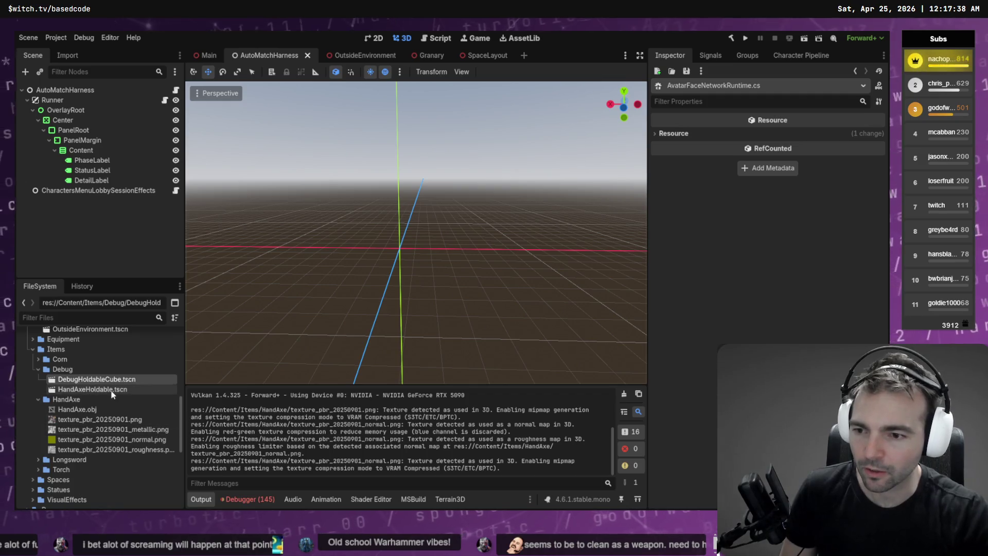
pyautogui.moveTo(101, 391); pyautogui.dragTo(66, 399)
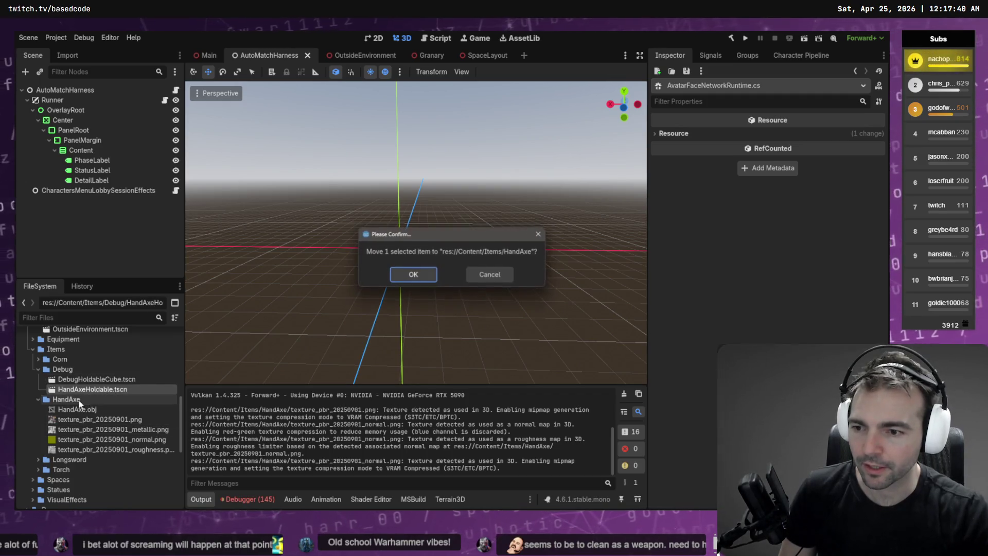
pyautogui.click(410, 276)
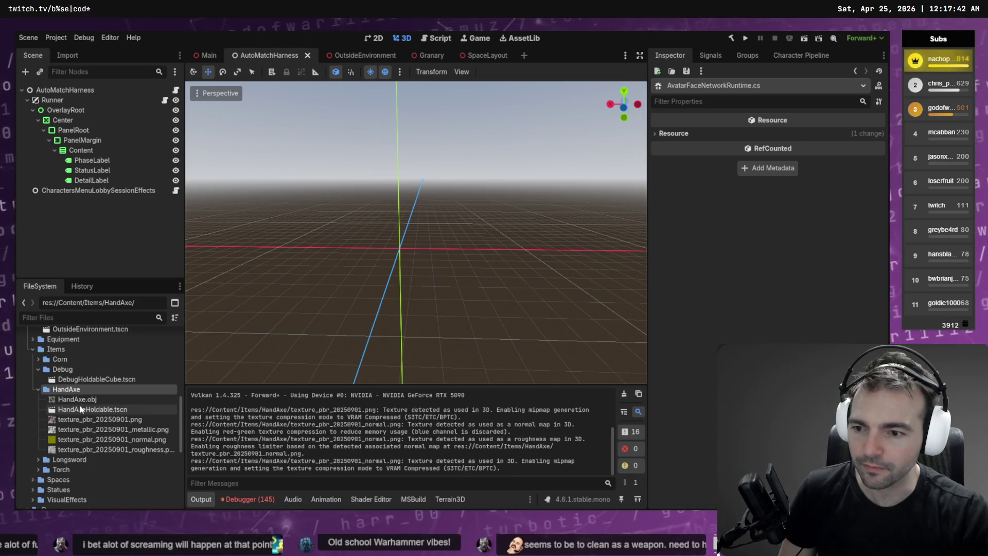
pyautogui.doubleClick(84, 410)
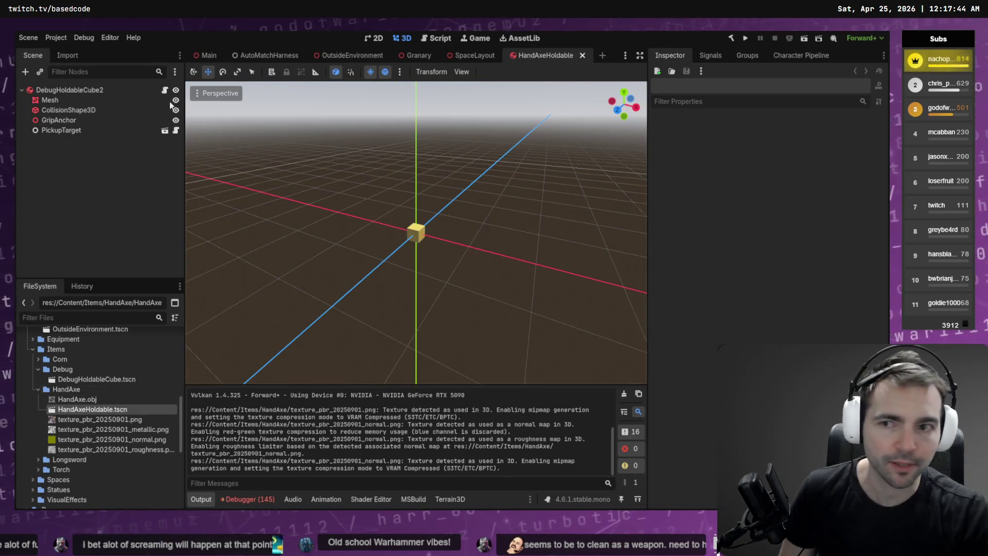
# - Change the root node's Item Key from debug_cube to holdable_hand_axe and drag in the HandAxe.obj model
pyautogui.click(84, 94)
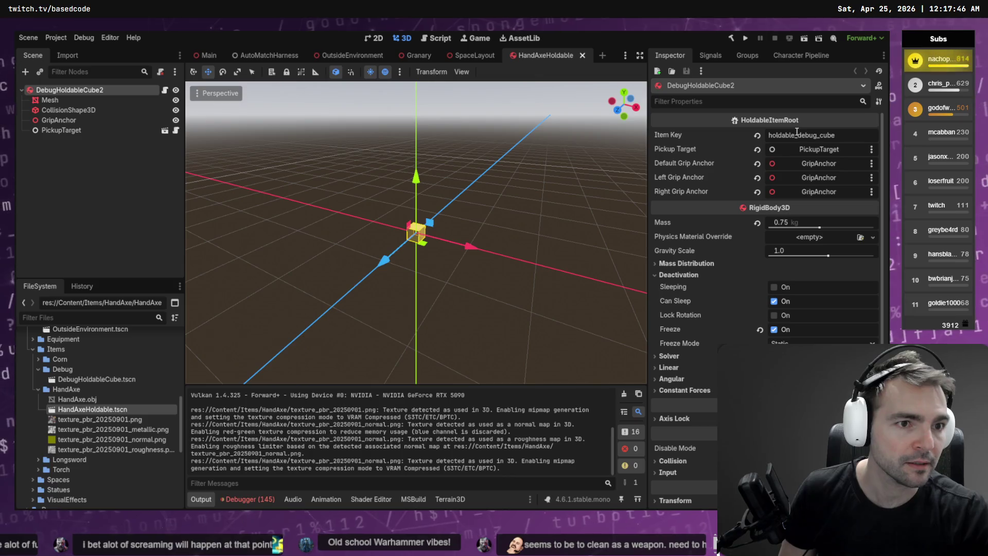
pyautogui.hotkey('ctrl', 'Delete')
pyautogui.write('hand_ax')
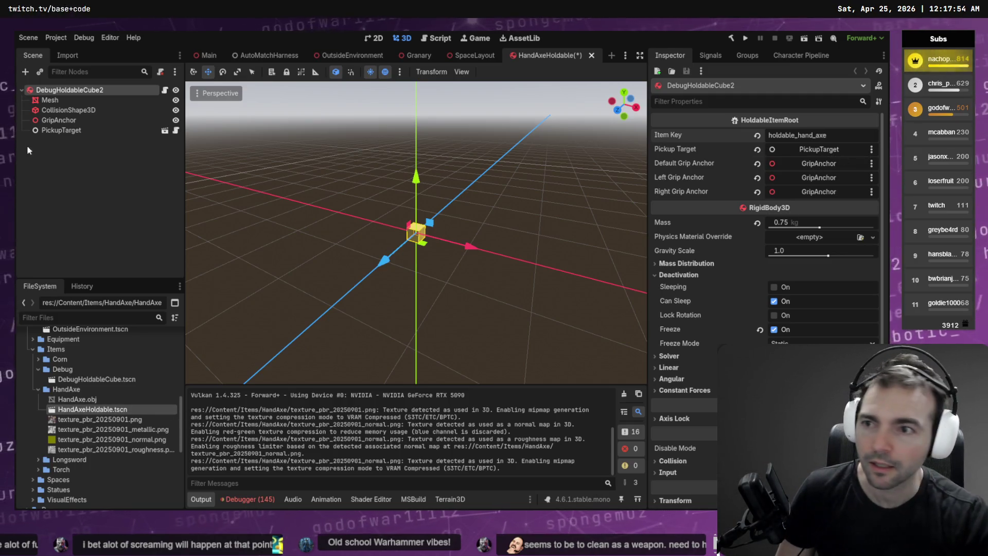
pyautogui.moveTo(77, 399)
pyautogui.mouseDown()
pyautogui.moveTo(114, 266)
pyautogui.moveTo(453, 242)
pyautogui.moveTo(404, 225)
pyautogui.moveTo(447, 234)
pyautogui.moveTo(324, 236)
pyautogui.moveTo(309, 206)
pyautogui.moveTo(376, 203)
pyautogui.mouseUp()
# - Rotate the HandAxe model -90 degrees so it lies flat on its side
pyautogui.press('e')
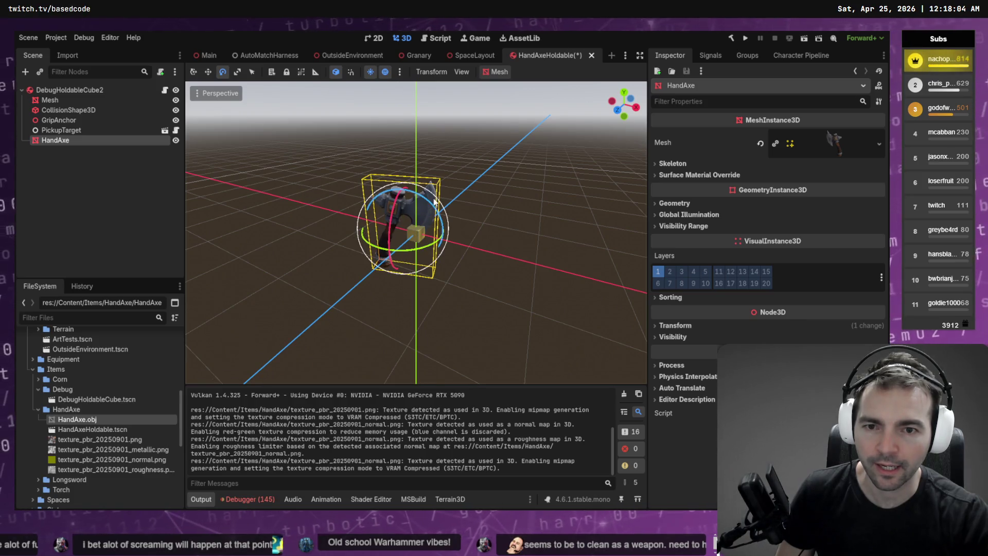
pyautogui.moveTo(429, 202)
pyautogui.mouseDown()
pyautogui.moveTo(484, 245)
pyautogui.moveTo(511, 300)
pyautogui.moveTo(505, 282)
pyautogui.moveTo(521, 252)
pyautogui.mouseUp()
pyautogui.hotkey('ctrl', 'z')
pyautogui.hotkey('ctrl', 'z')
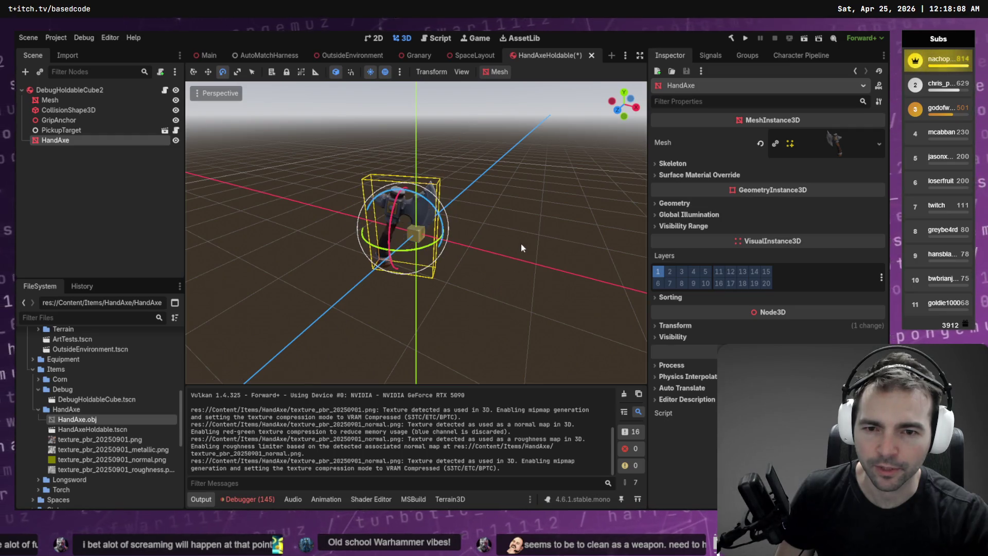
pyautogui.moveTo(423, 252)
pyautogui.mouseDown()
pyautogui.moveTo(294, 222)
pyautogui.moveTo(316, 145)
pyautogui.mouseUp()
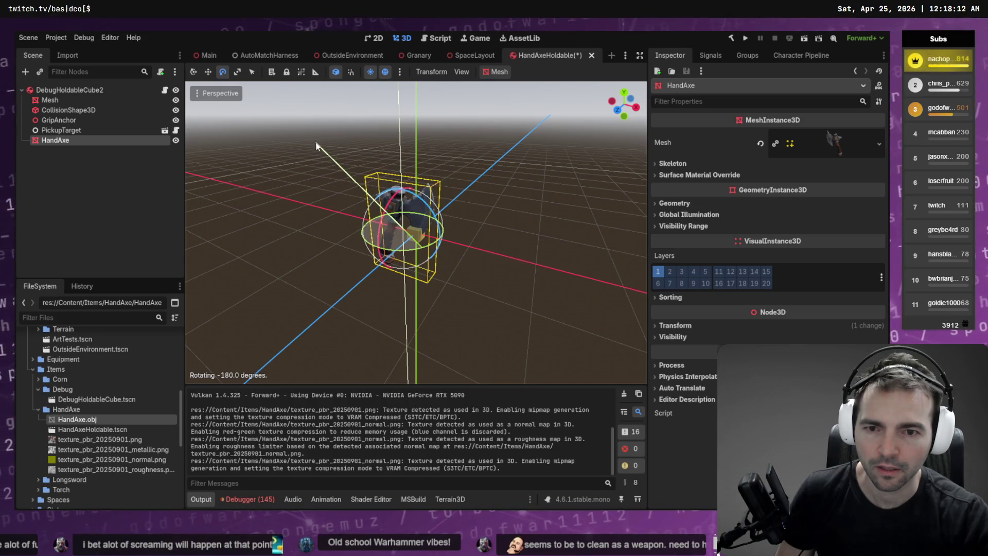
pyautogui.rightClick(316, 144)
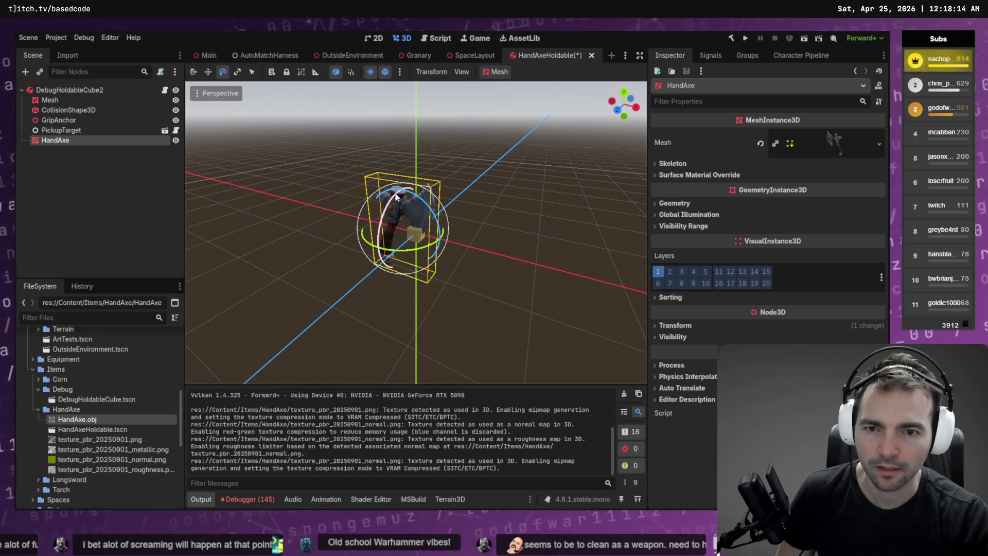
pyautogui.moveTo(411, 195); pyautogui.dragTo(466, 245)
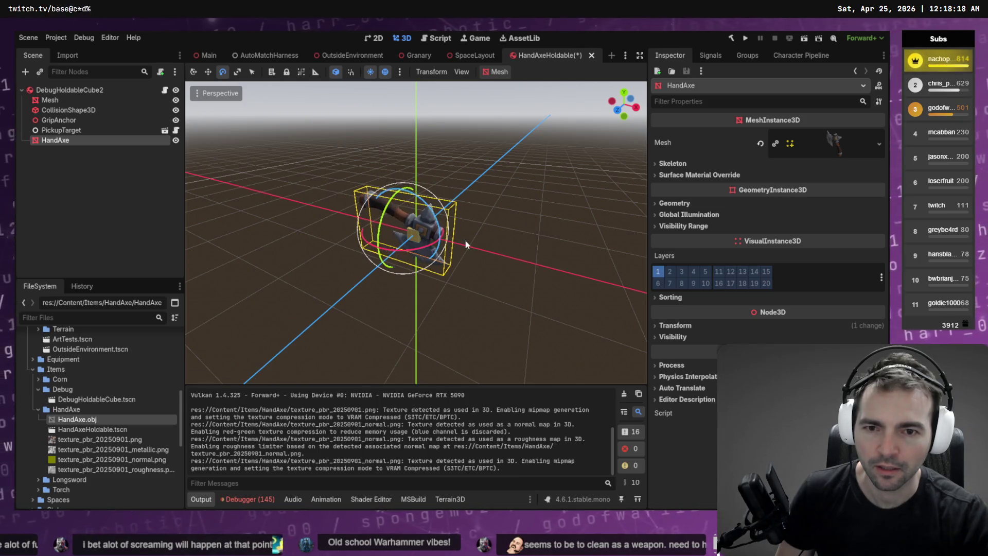
pyautogui.moveTo(378, 232); pyautogui.dragTo(407, 166)
# - Move the hand axe lower and slightly left, beside the placeholder cube Mesh
pyautogui.press('w')
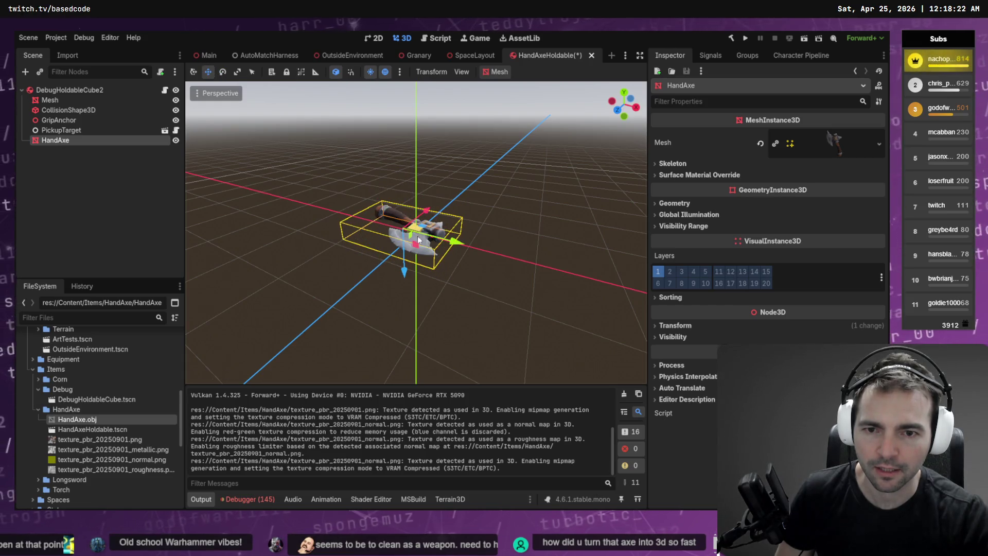
pyautogui.moveTo(437, 238)
pyautogui.mouseDown()
pyautogui.moveTo(509, 288)
pyautogui.moveTo(478, 254)
pyautogui.moveTo(486, 252)
pyautogui.moveTo(475, 279)
pyautogui.mouseUp()
pyautogui.rightClick(478, 255)
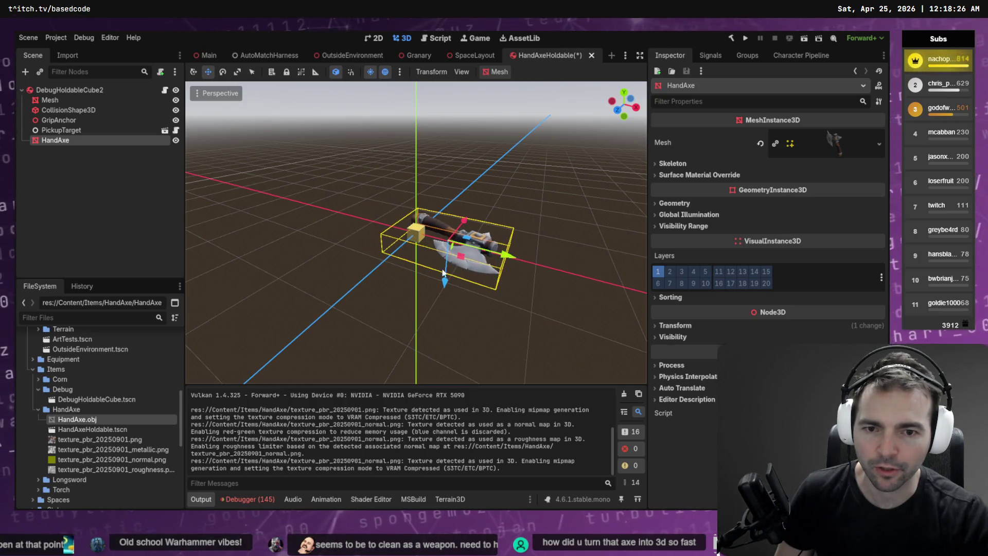
pyautogui.moveTo(464, 221)
pyautogui.mouseDown()
pyautogui.moveTo(446, 224)
pyautogui.moveTo(483, 271)
pyautogui.moveTo(470, 272)
pyautogui.mouseUp()
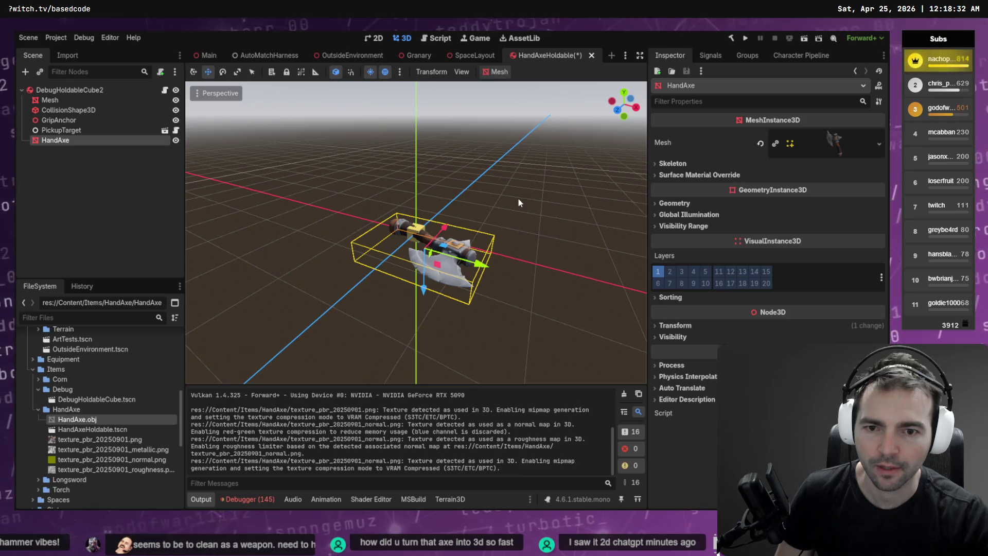
pyautogui.click(77, 100)
# - Delete the debug cube Mesh, set HandAxe as PickupTarget's Highlight Root, and save the scene
pyautogui.press('Delete')
pyautogui.press('Return')
pyautogui.click(77, 122)
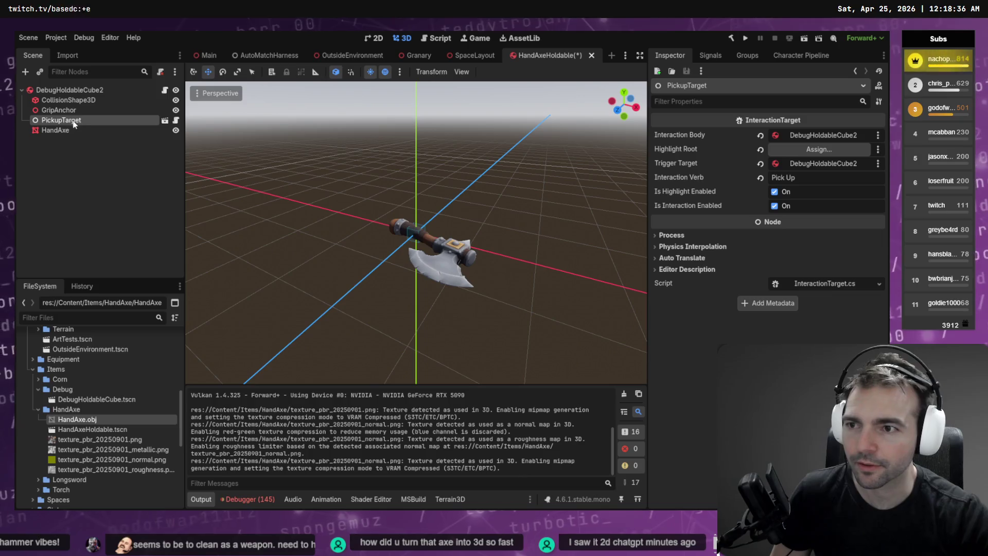
pyautogui.moveTo(77, 130); pyautogui.dragTo(790, 153)
pyautogui.click(492, 184)
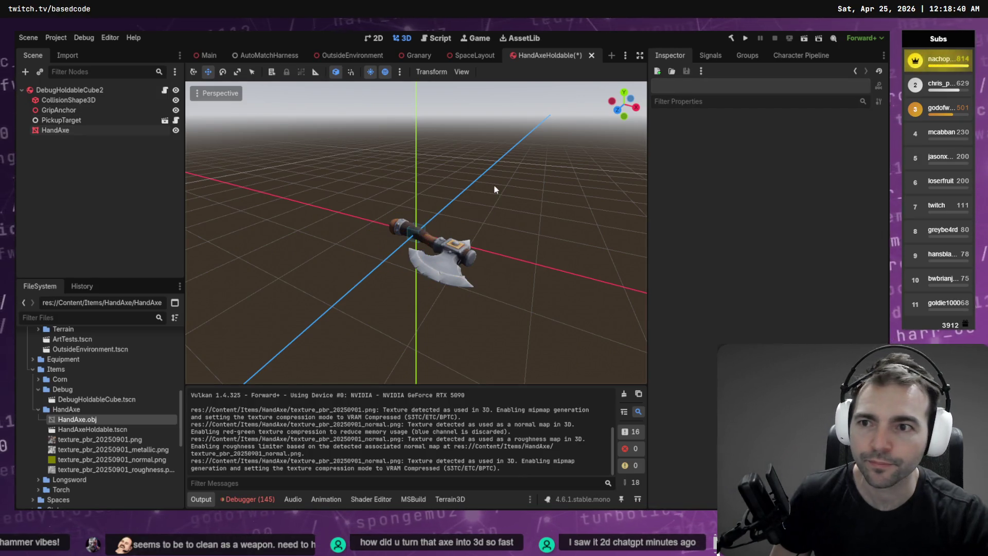
pyautogui.hotkey('ctrl', 's')
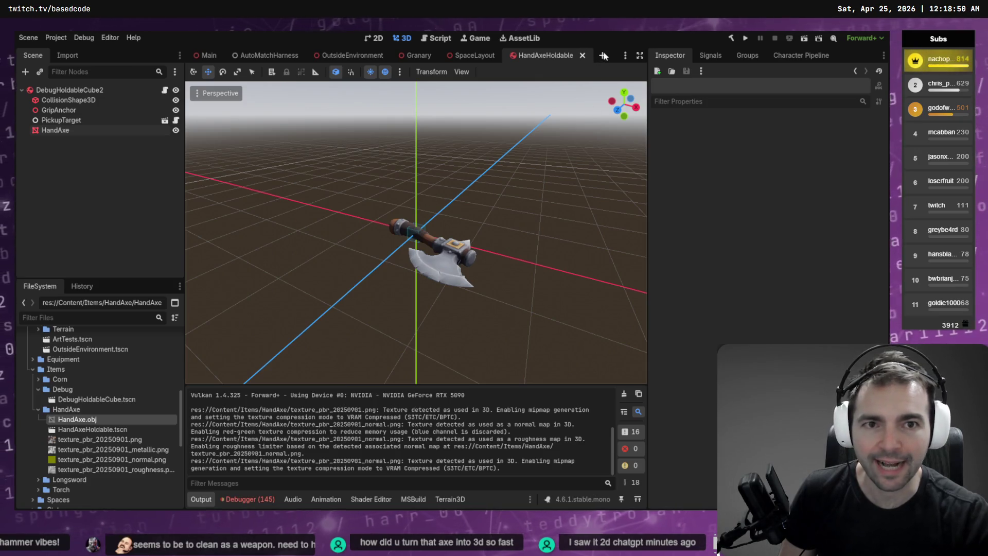
# - Filter the files by 'Chapel', open the ChapelEnvironment scene, and inspect the altar area
pyautogui.write('Ch')
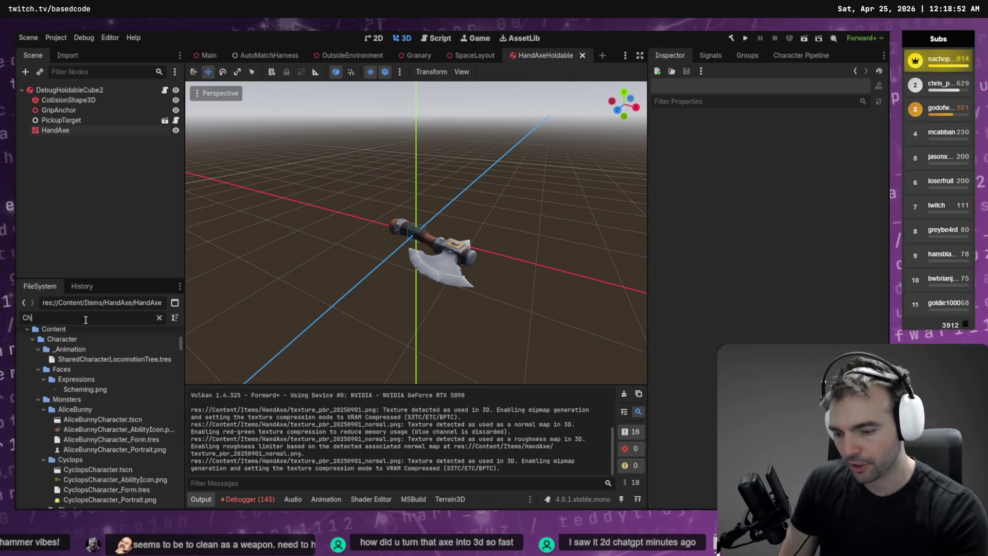
pyautogui.press('BackSpace')
pyautogui.write('apep')
pyautogui.press('BackSpace')
pyautogui.press('BackSpace')
pyautogui.write('l')
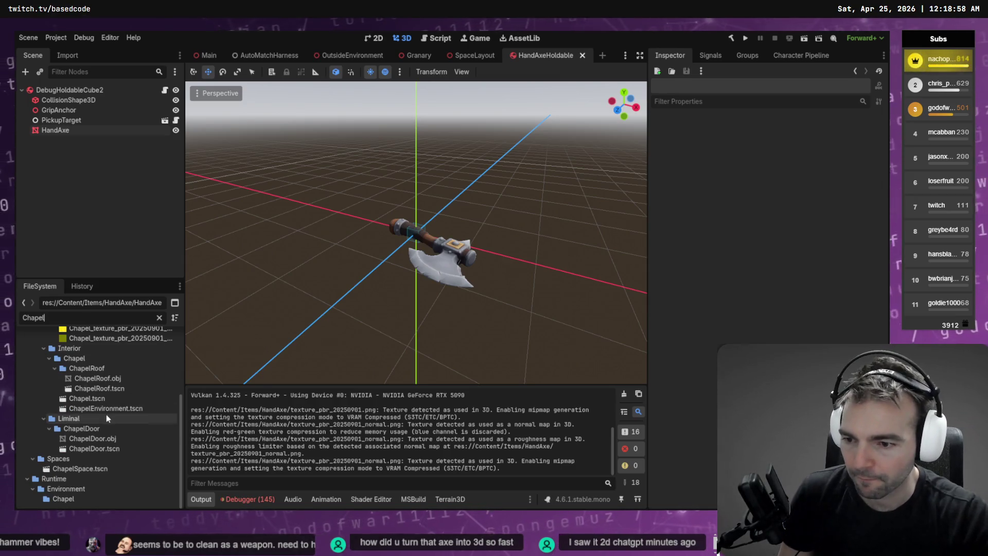
pyautogui.doubleClick(107, 409)
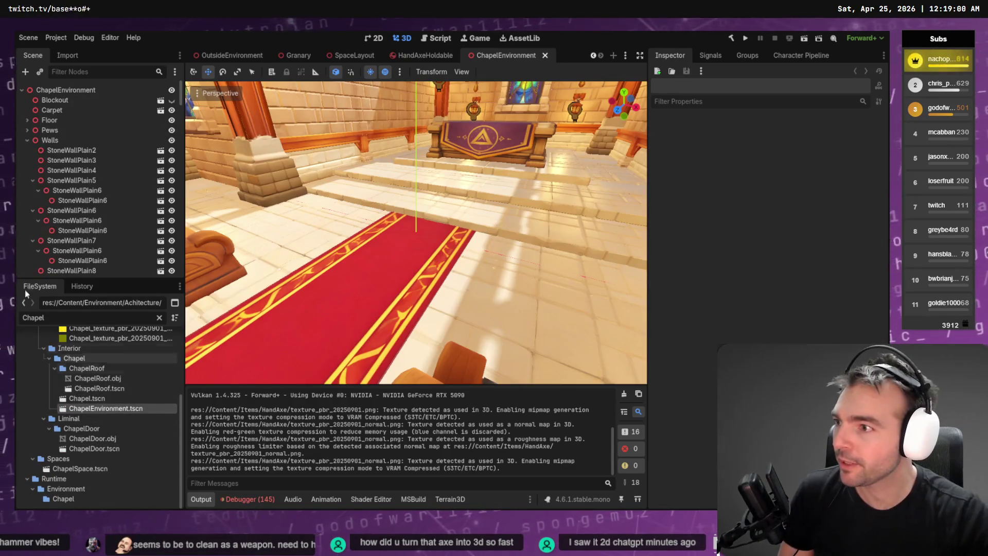
pyautogui.moveTo(321, 195)
pyautogui.mouseDown()
pyautogui.moveTo(355, 164)
pyautogui.moveTo(375, 185)
pyautogui.moveTo(344, 185)
pyautogui.mouseUp()
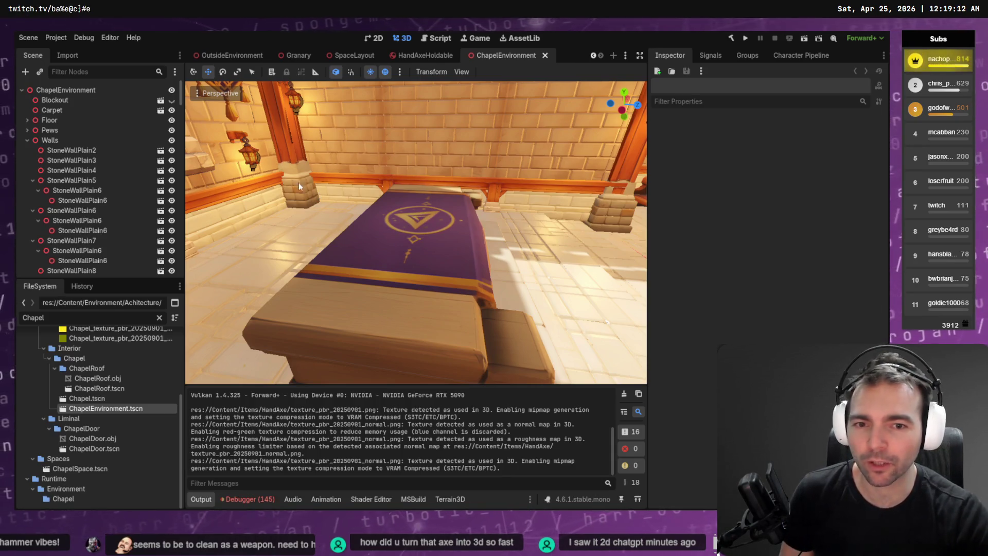
pyautogui.moveTo(318, 192); pyautogui.dragTo(252, 196)
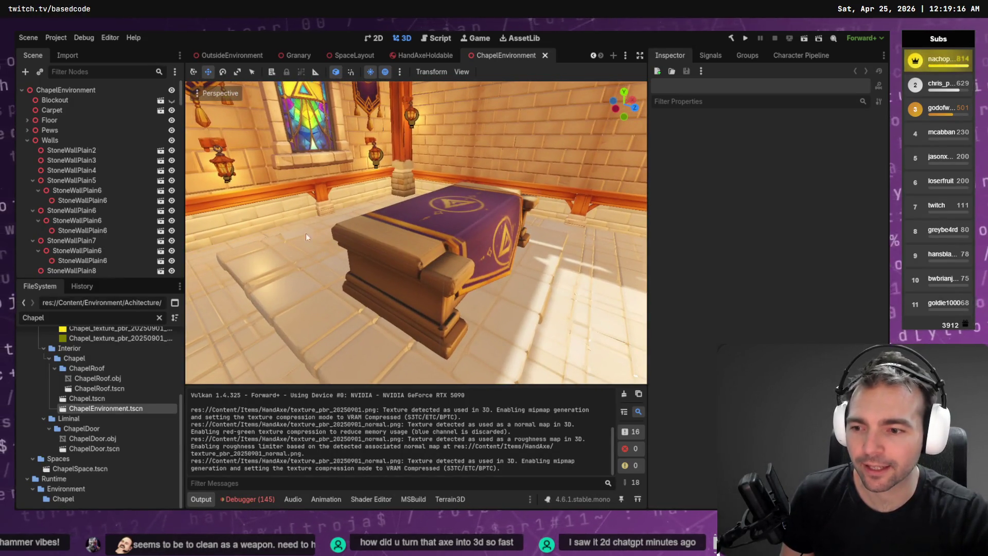
# - Clear the file filter, scroll to the HandAxe files, and close ChapelEnvironment
pyautogui.click(159, 317)
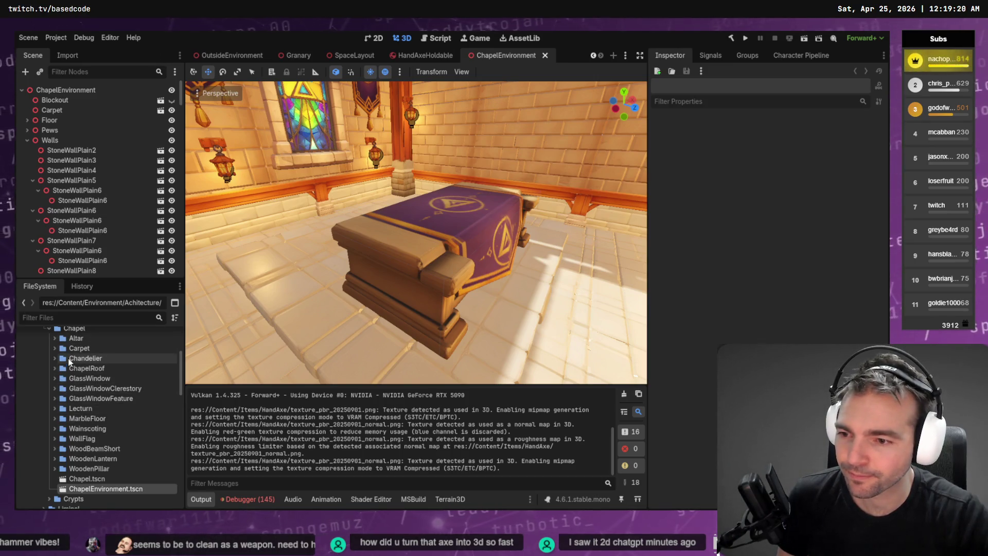
pyautogui.scroll(2, 77, 370)
pyautogui.scroll(-6, 82, 385)
pyautogui.scroll(4, 77, 412)
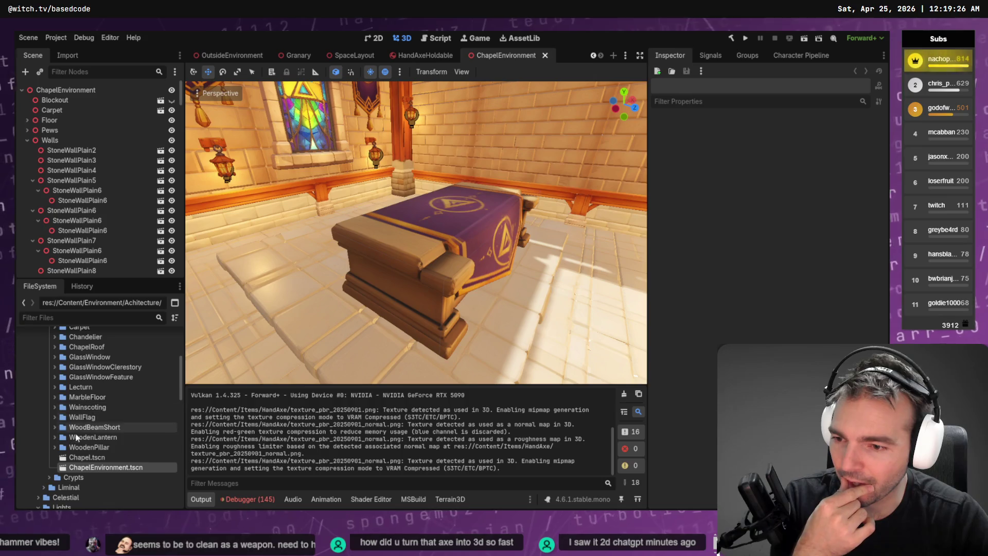
pyautogui.scroll(4, 115, 432)
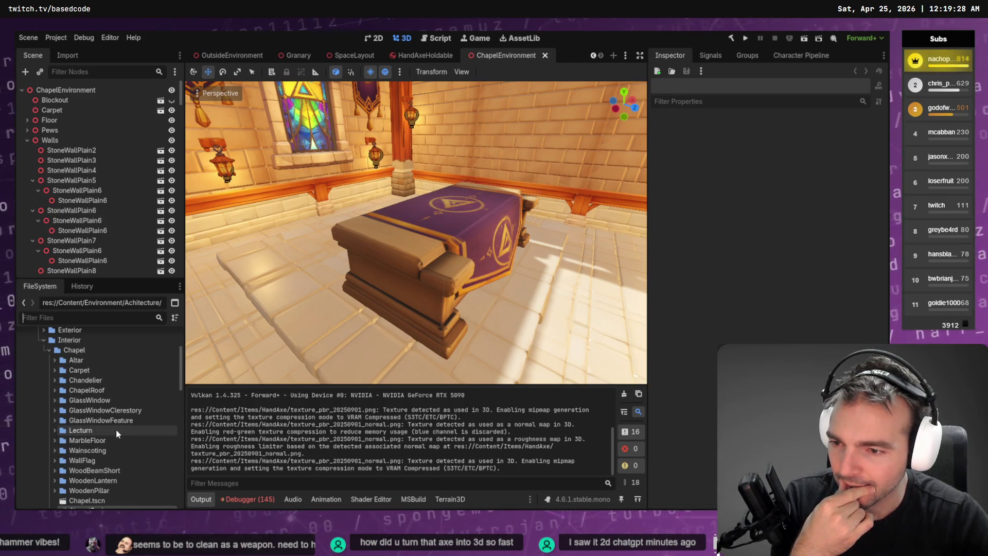
pyautogui.scroll(-10, 115, 431)
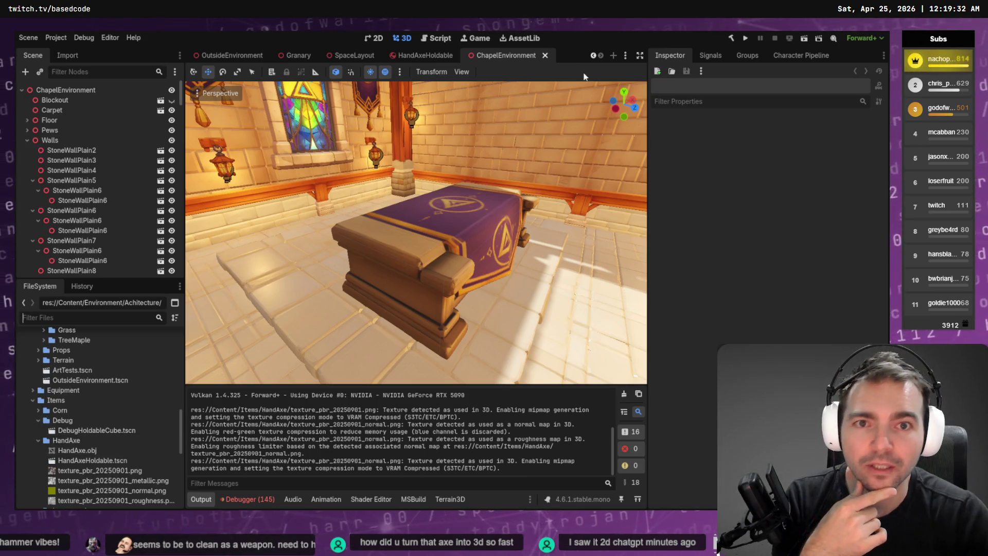
pyautogui.click(545, 55)
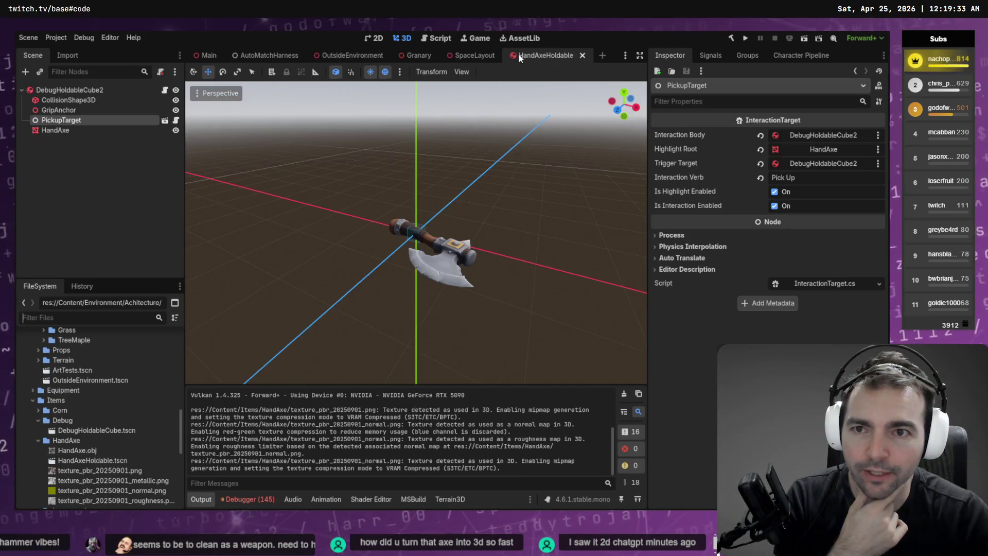
# - In SpaceLayout, select ChapelSpacePlaceholder and open its ChapelSpace scene
pyautogui.click(474, 55)
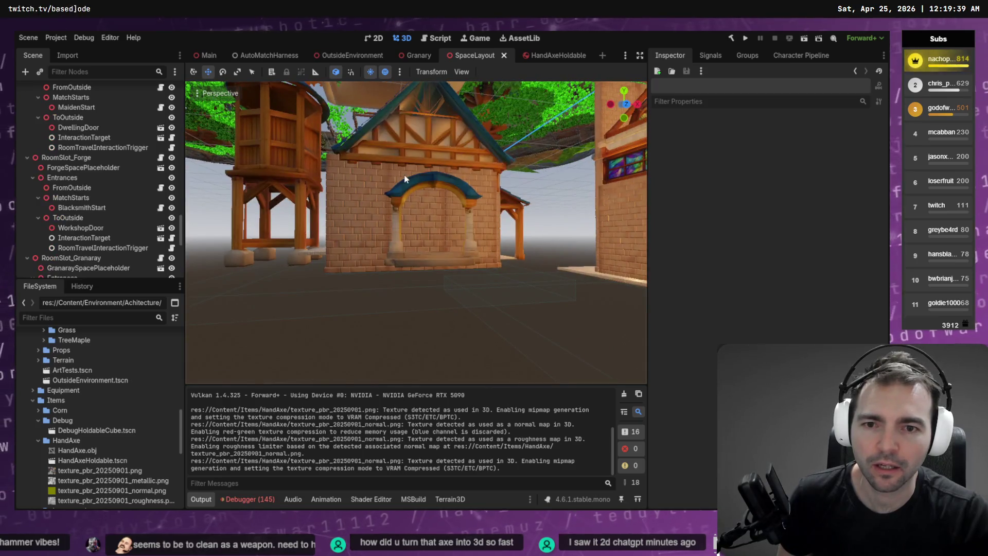
pyautogui.click(404, 179)
pyautogui.press('f')
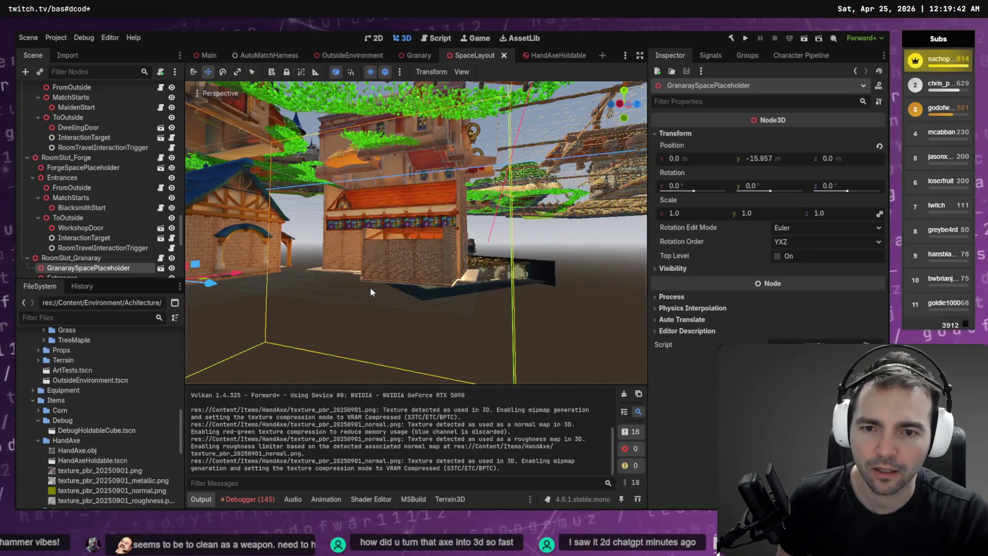
pyautogui.click(361, 251)
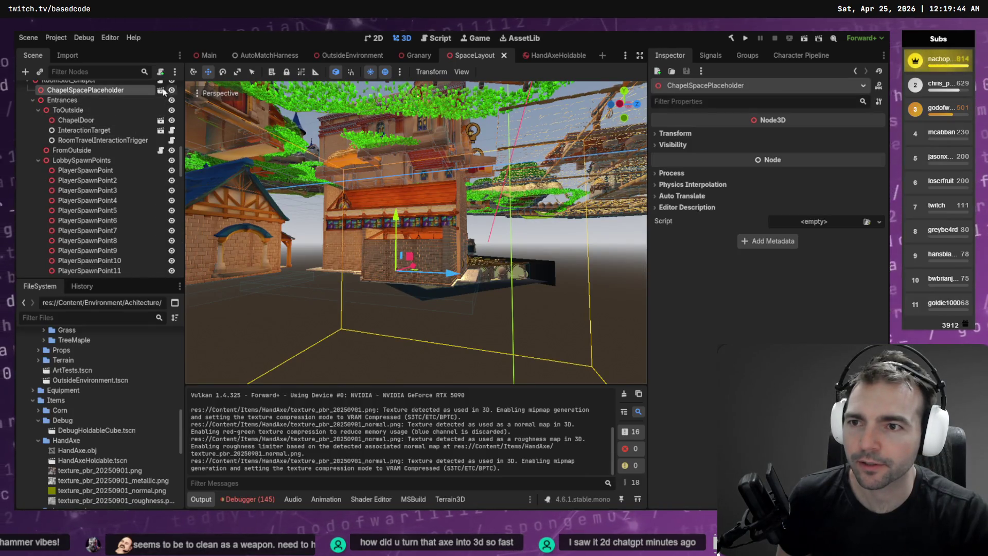
pyautogui.click(161, 90)
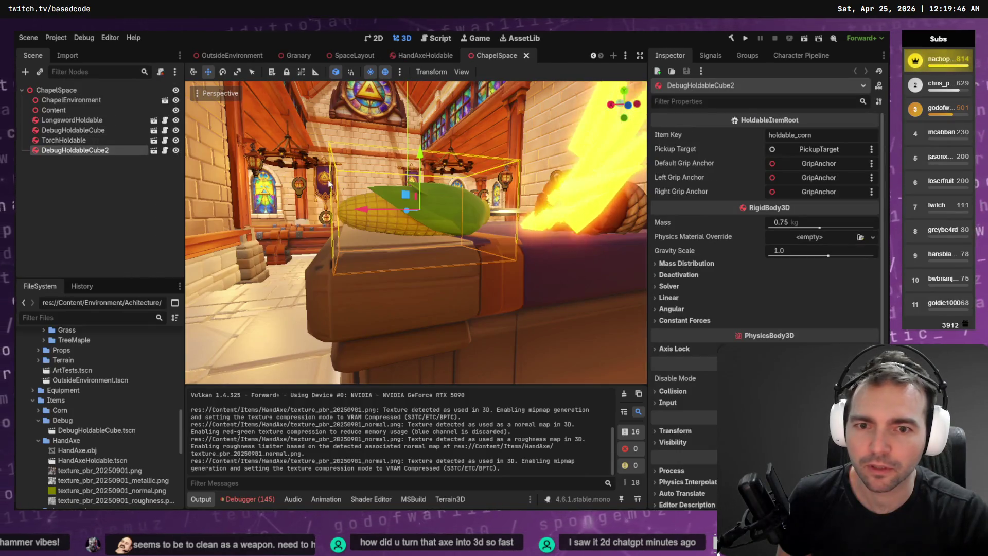
# - Try placing HandAxeHoldable.tscn on the chapel altar, then undo it
pyautogui.press('w')
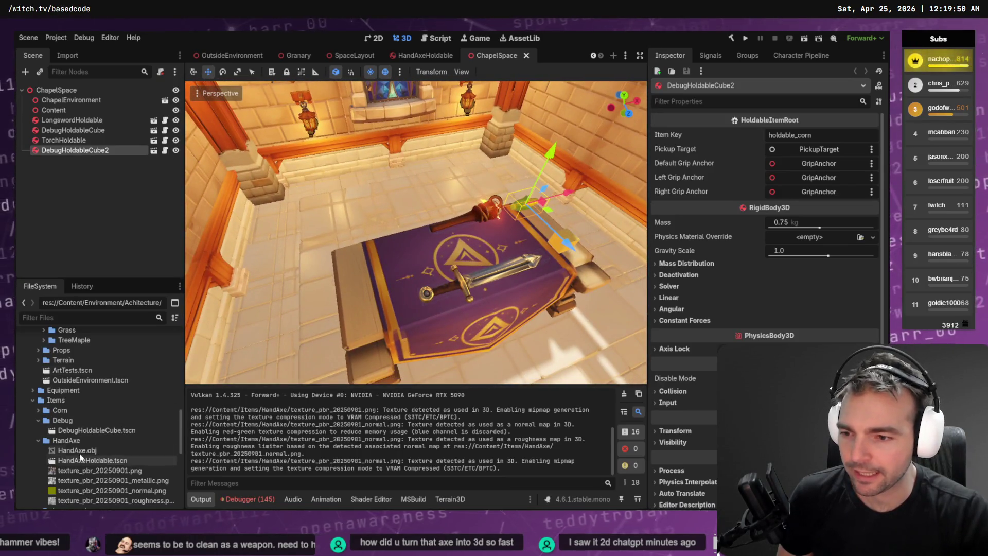
pyautogui.moveTo(81, 465); pyautogui.dragTo(369, 248)
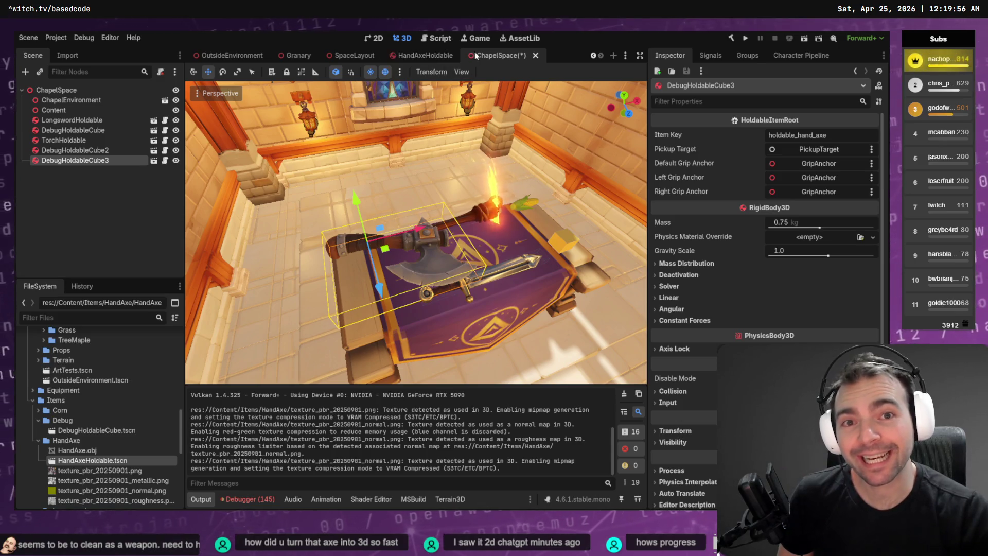
pyautogui.moveTo(423, 62)
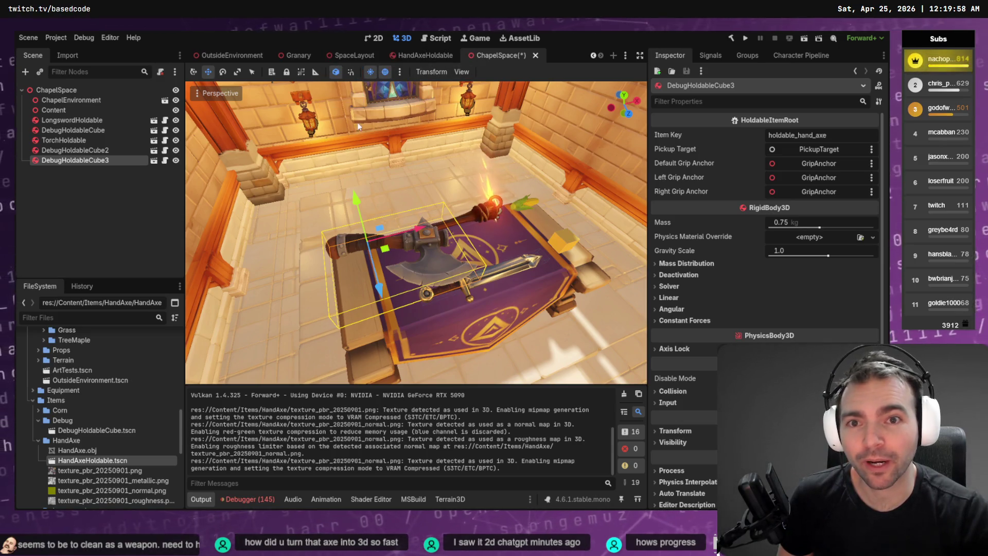
pyautogui.hotkey('ctrl', 'z')
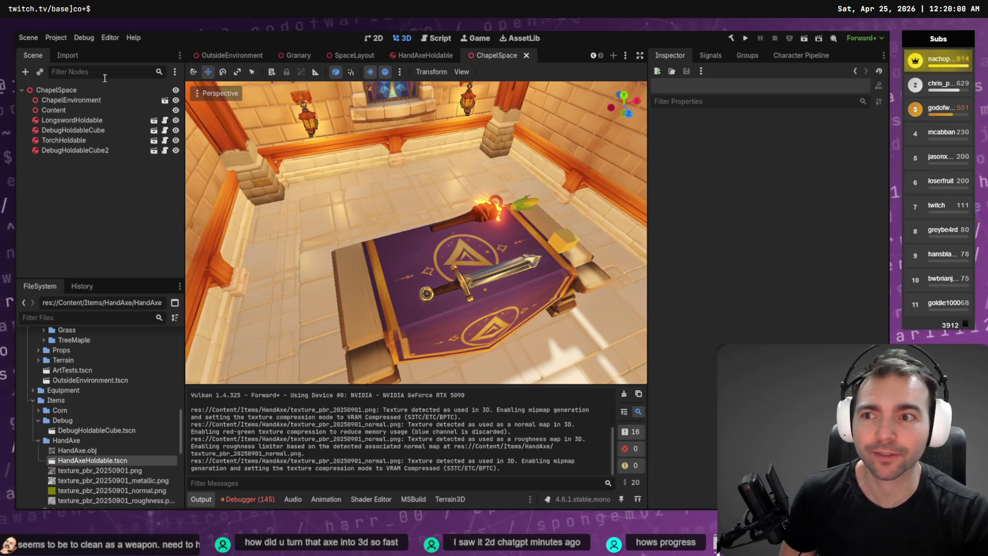
pyautogui.click(111, 317)
# - Filter for 'ArtTe', open ArtTests.tscn, and frame the view on the corn
pyautogui.write('Art')
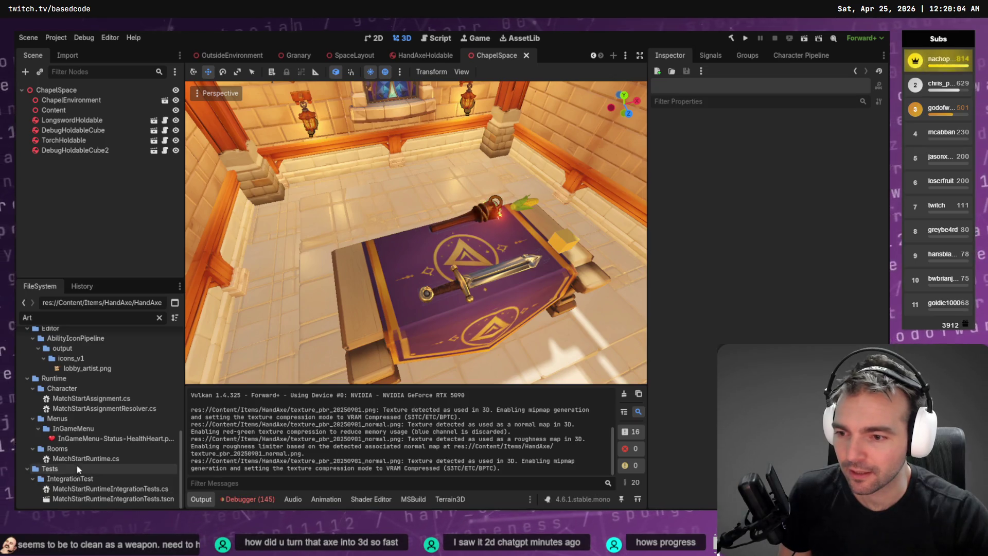
pyautogui.scroll(5, 94, 427)
pyautogui.write('Te')
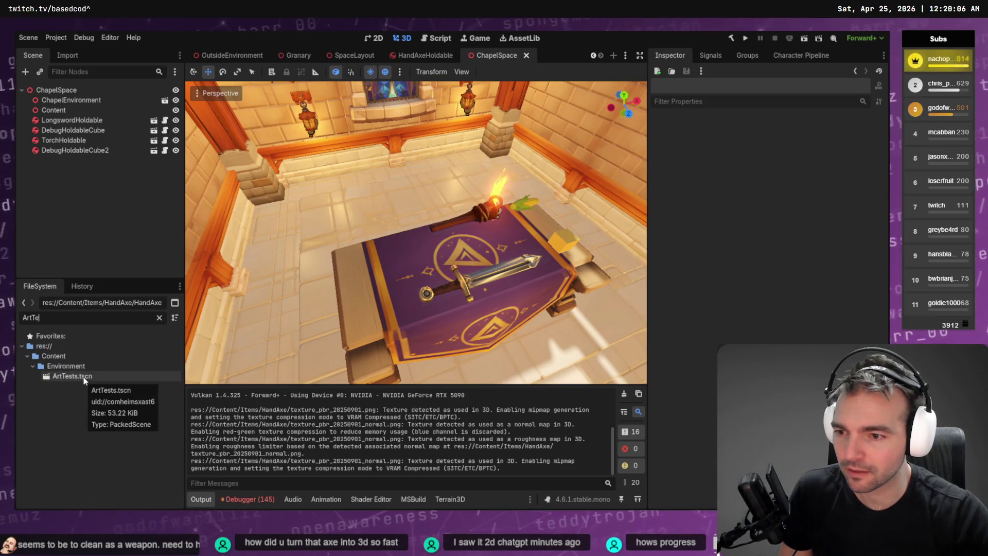
pyautogui.click(78, 378)
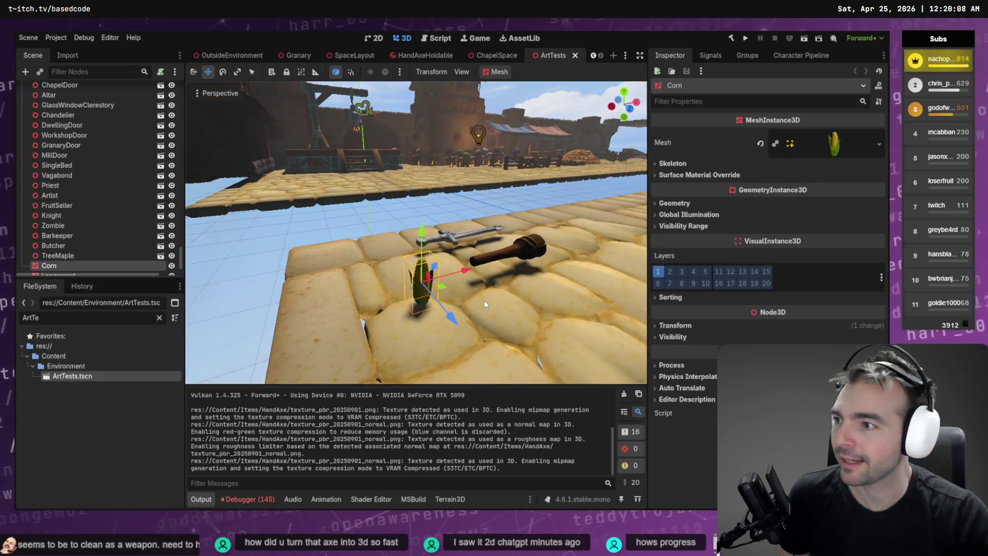
pyautogui.press('s')
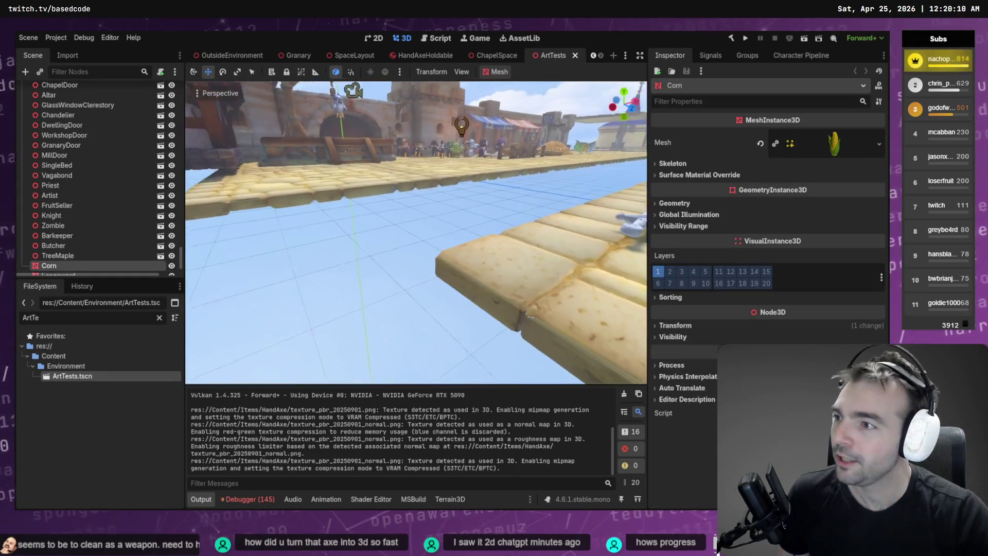
pyautogui.press('d')
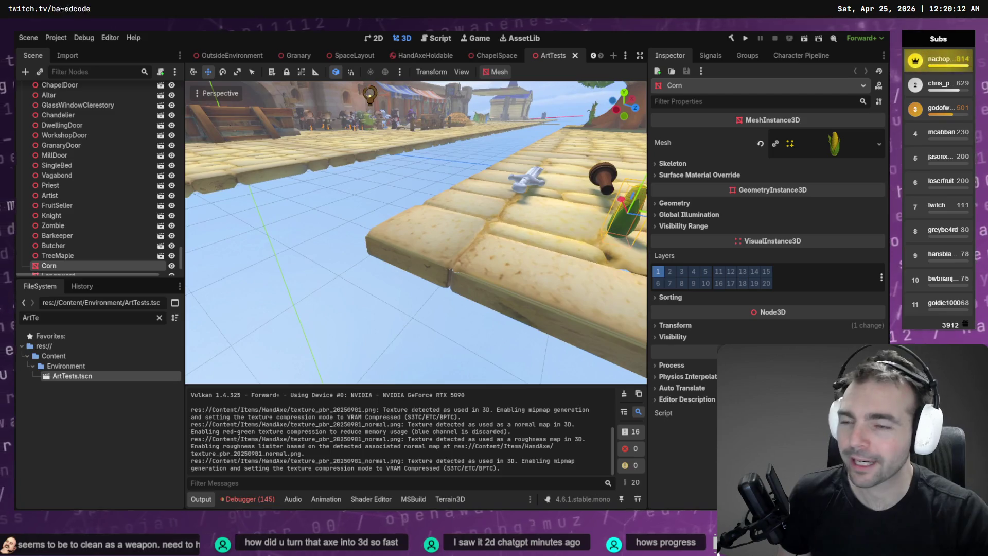
pyautogui.press('f')
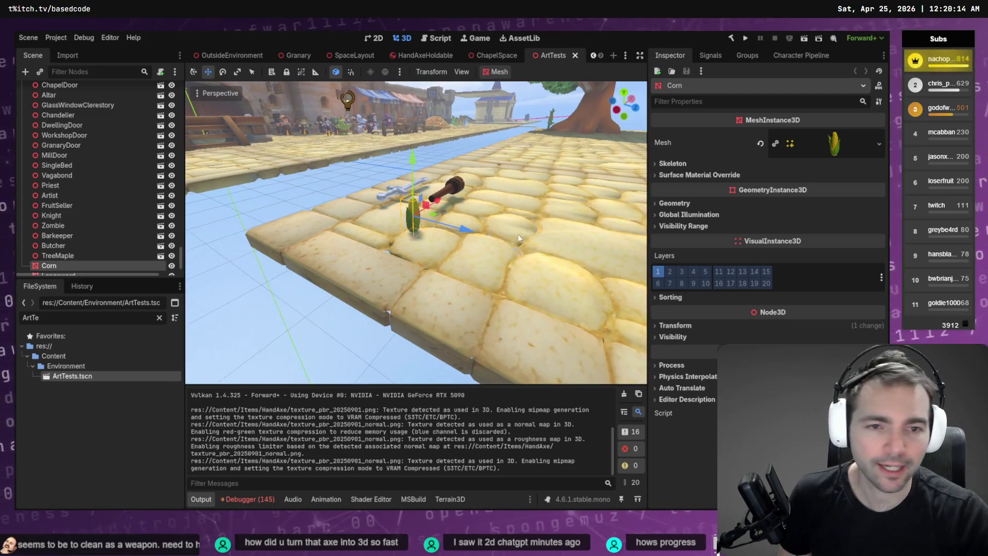
# - Clear the filter and drop a HandAxeHoldable instance onto the stone path beside the corn
pyautogui.click(159, 318)
pyautogui.scroll(-5, 114, 460)
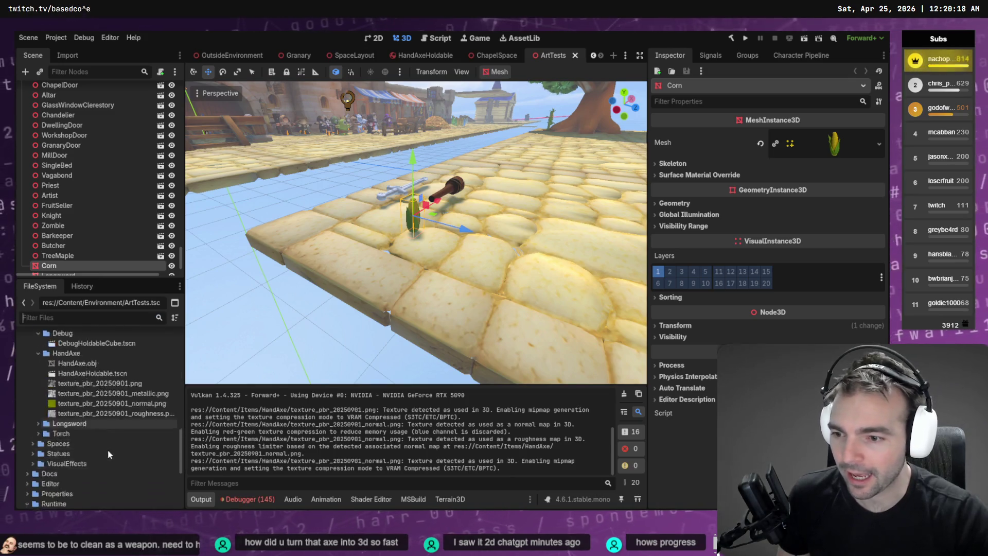
pyautogui.scroll(1, 106, 450)
pyautogui.moveTo(93, 394)
pyautogui.mouseDown()
pyautogui.moveTo(302, 292)
pyautogui.moveTo(329, 226)
pyautogui.moveTo(320, 224)
pyautogui.mouseUp()
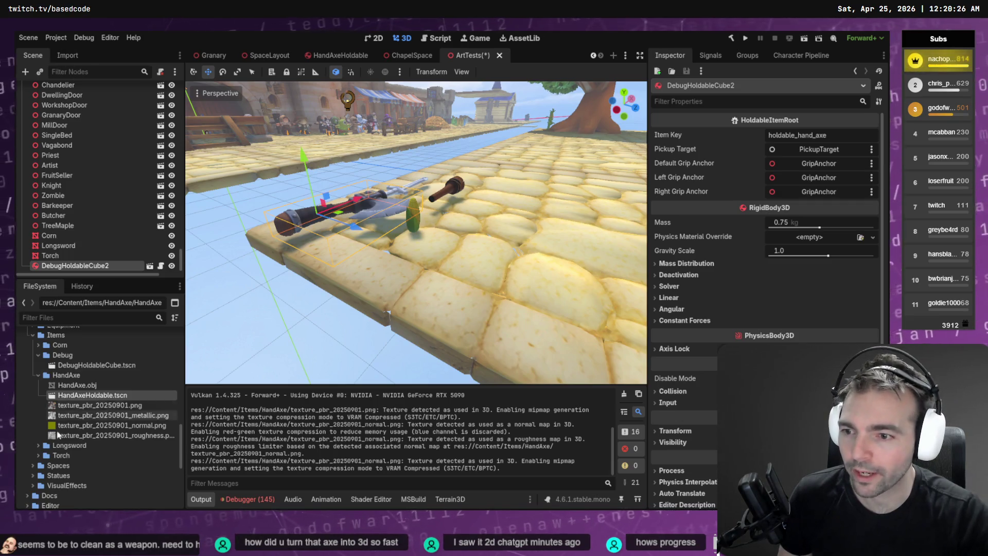
pyautogui.click(77, 385)
# - Trial-reimport HandAxe.obj with Scale Mesh at 0.5, then at 0.4
pyautogui.click(68, 57)
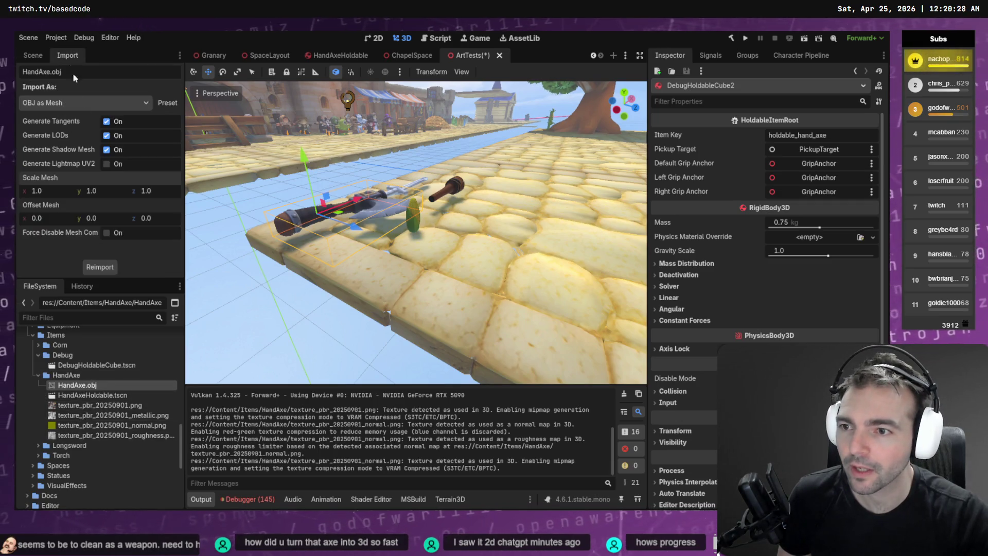
pyautogui.write('0.5')
pyautogui.press('Tab')
pyautogui.write('0.5')
pyautogui.press('Tab')
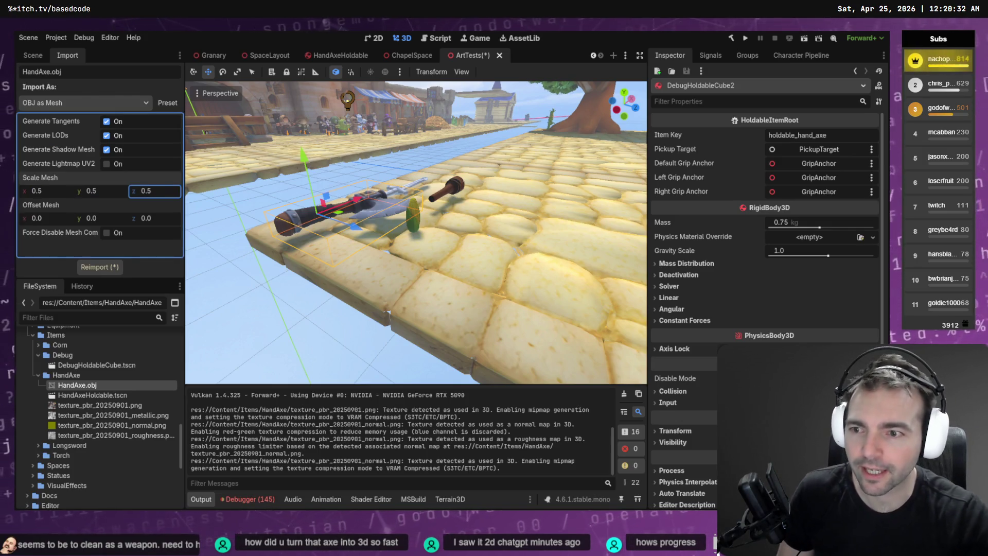
pyautogui.click(100, 266)
pyautogui.click(63, 192)
pyautogui.write('0.4')
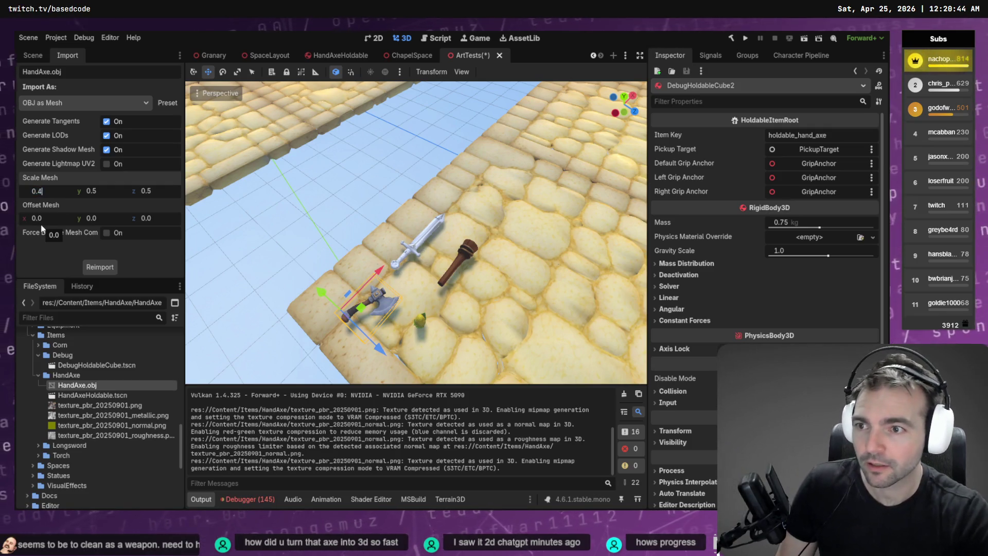
pyautogui.press('Tab')
pyautogui.write('0.4')
pyautogui.press('Tab')
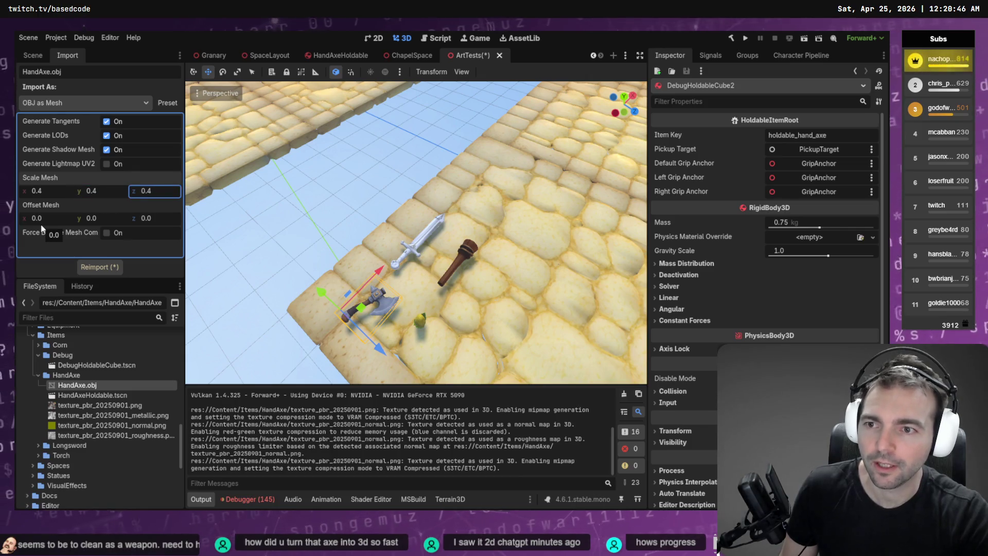
pyautogui.click(98, 266)
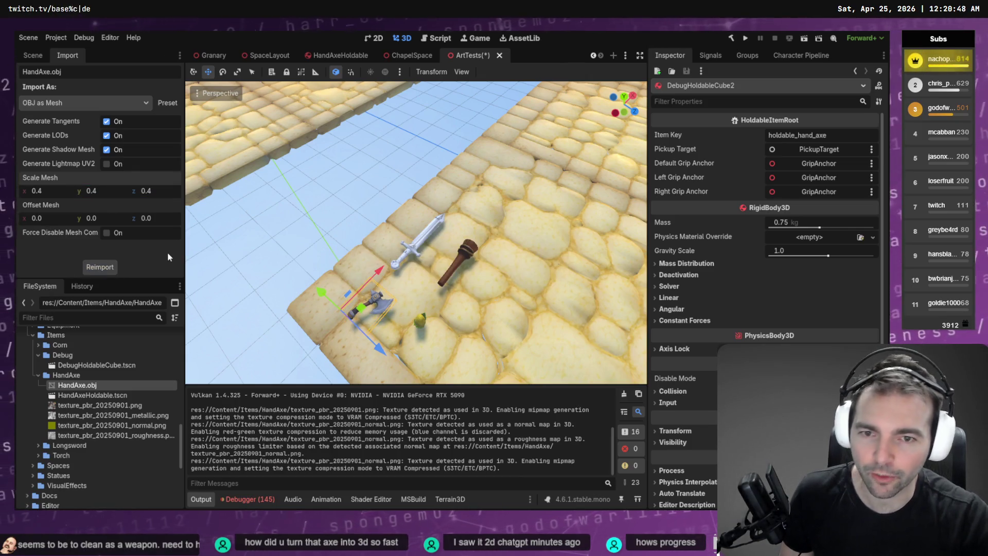
# - Reimport HandAxe.obj with Scale Mesh 0.45 on x, y and z, then save ArtTests
pyautogui.click(60, 190)
pyautogui.write('0.45')
pyautogui.press('Tab')
pyautogui.write('0.45')
pyautogui.press('Tab')
pyautogui.write('0.45')
pyautogui.click(99, 267)
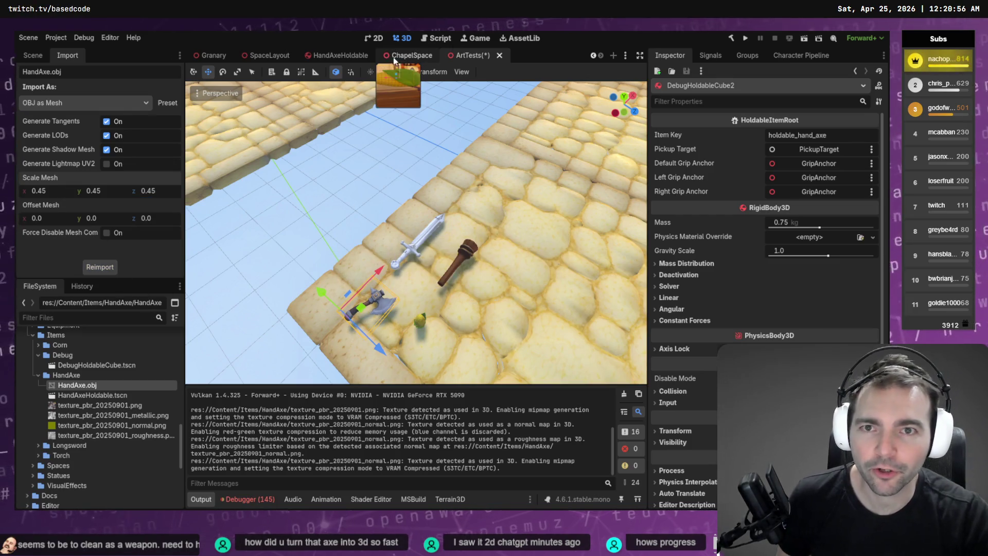
pyautogui.hotkey('ctrl', 's')
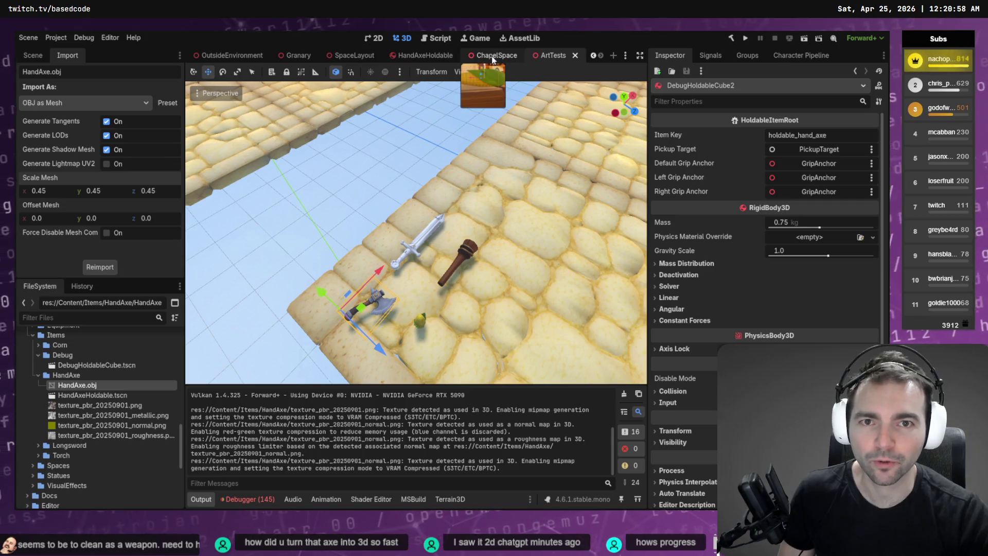
# - Place two HandAxeHoldable instances in the ChapelSpace scene and save it
pyautogui.click(493, 55)
pyautogui.moveTo(93, 394)
pyautogui.mouseDown()
pyautogui.moveTo(368, 256)
pyautogui.moveTo(369, 266)
pyautogui.moveTo(339, 260)
pyautogui.mouseUp()
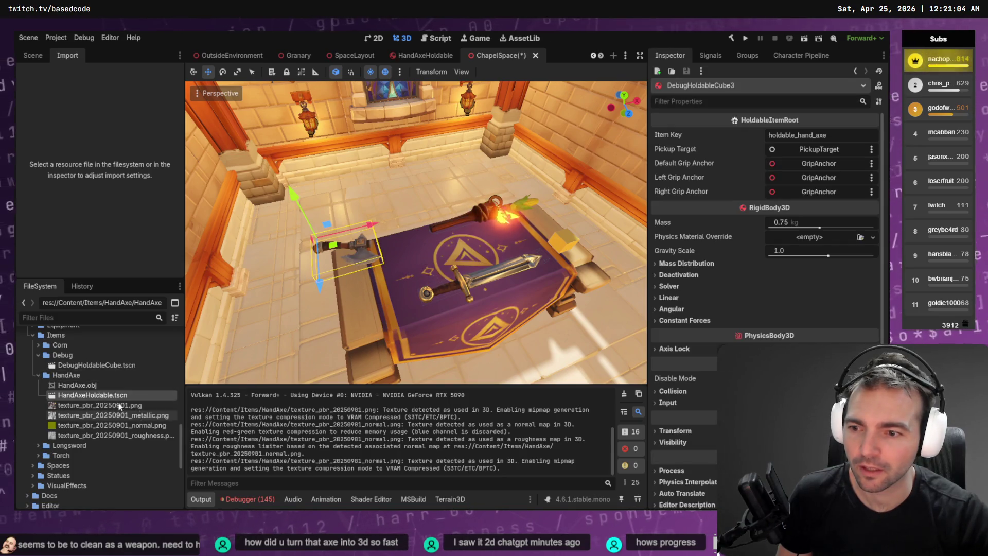
pyautogui.moveTo(93, 394)
pyautogui.mouseDown()
pyautogui.moveTo(359, 338)
pyautogui.moveTo(361, 292)
pyautogui.mouseUp()
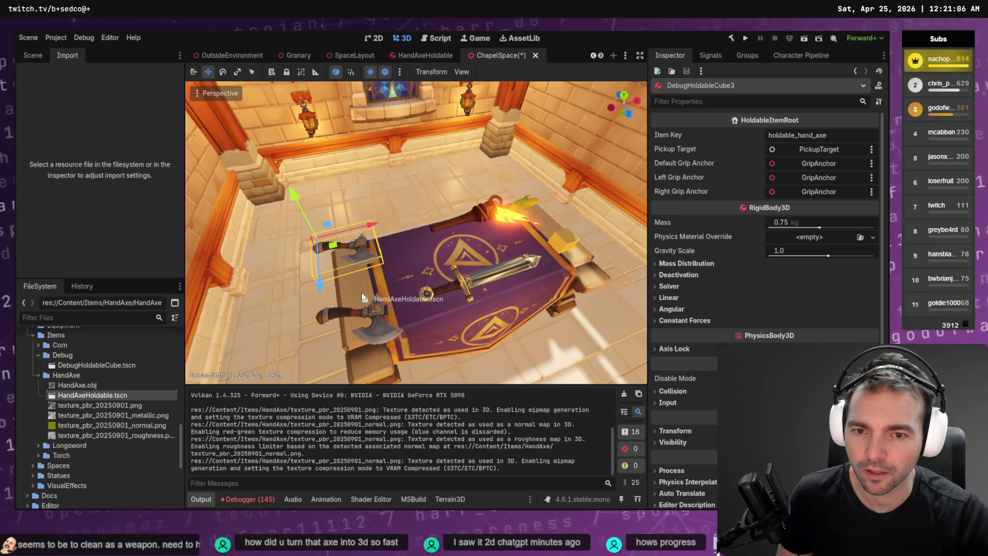
pyautogui.hotkey('ctrl', 's')
# - Pull the view back to show the whole table, then switch to the Codex CLI terminal
pyautogui.click(443, 171)
pyautogui.press('w')
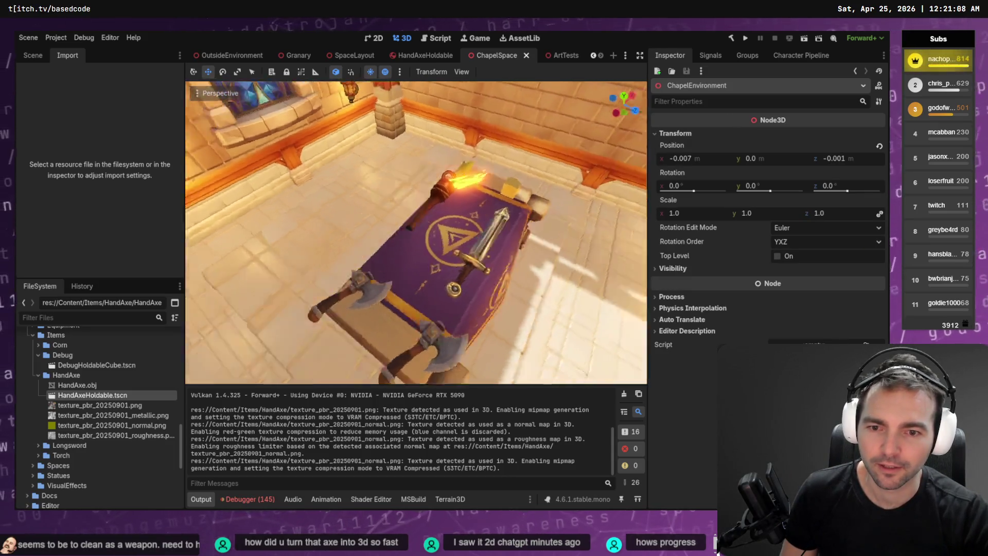
pyautogui.press('s')
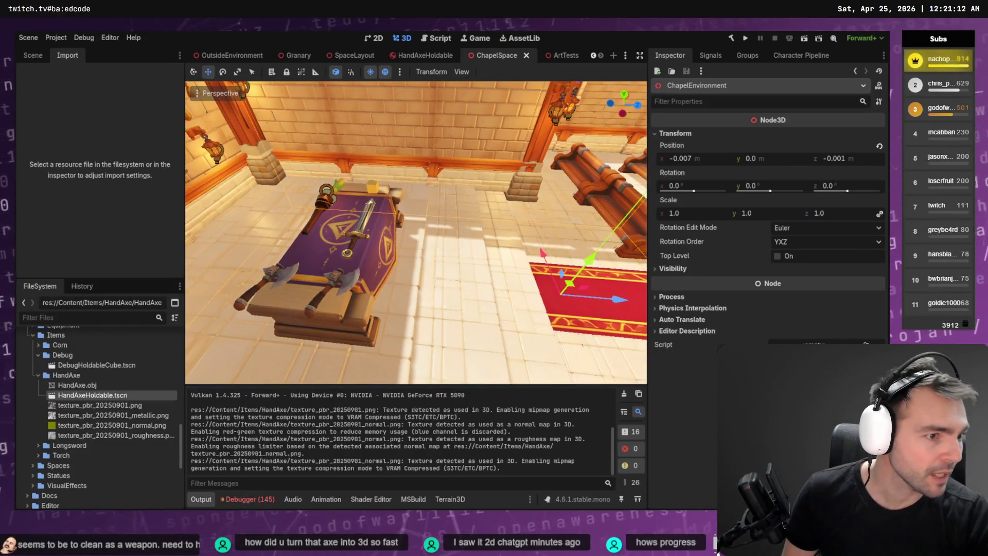
pyautogui.hotkey('alt', 'Tab')
pyautogui.scroll(8, 206, 381)
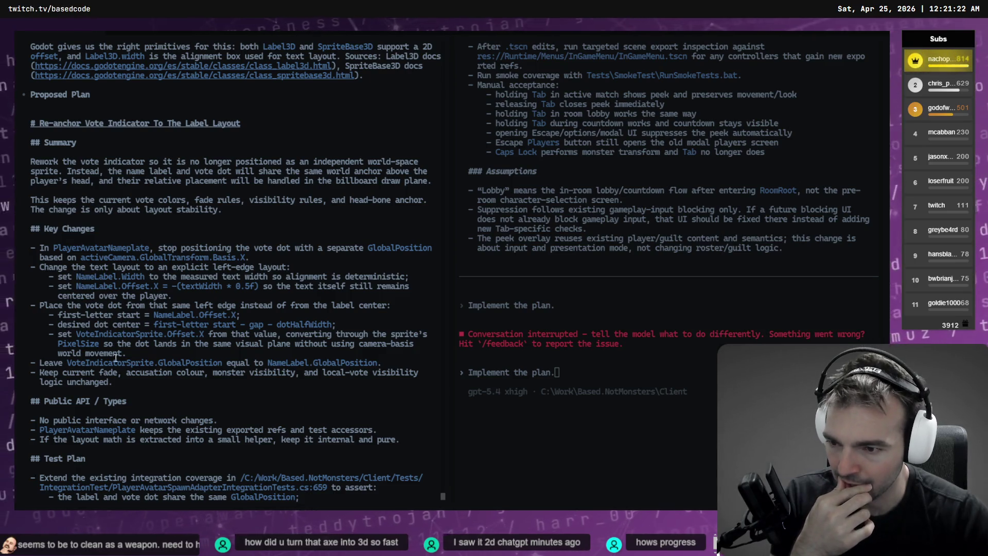
# - Review the vote-indicator plan, confirm 'Yes, implement this plan', and return to Godot
pyautogui.scroll(-3, 112, 350)
pyautogui.scroll(-5, 229, 250)
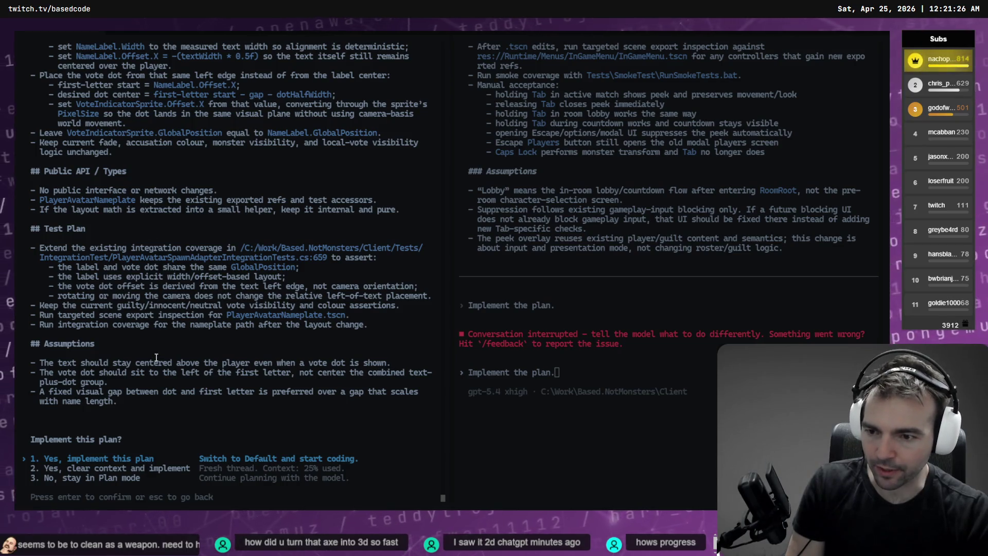
pyautogui.press('Return')
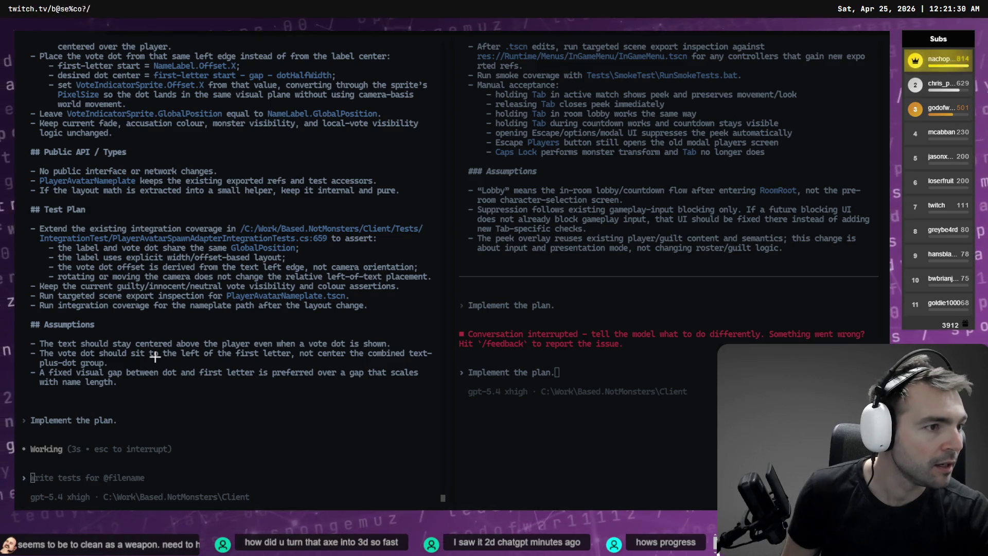
pyautogui.hotkey('alt', 'Tab')
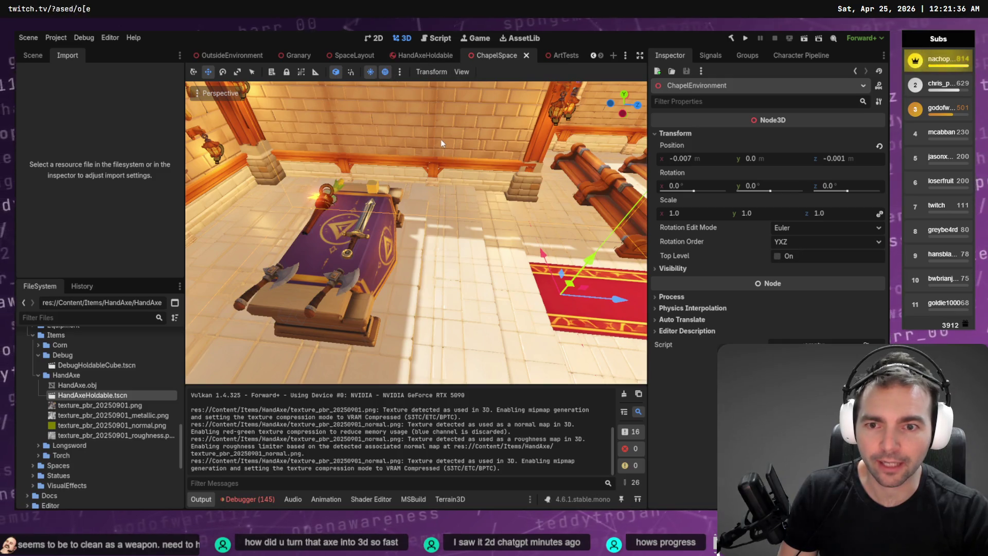
# - Orbit over the pews, run the game with F6, and switch to the AutoMatchHarness scene
pyautogui.moveTo(504, 126); pyautogui.dragTo(485, 125)
pyautogui.press('F6')
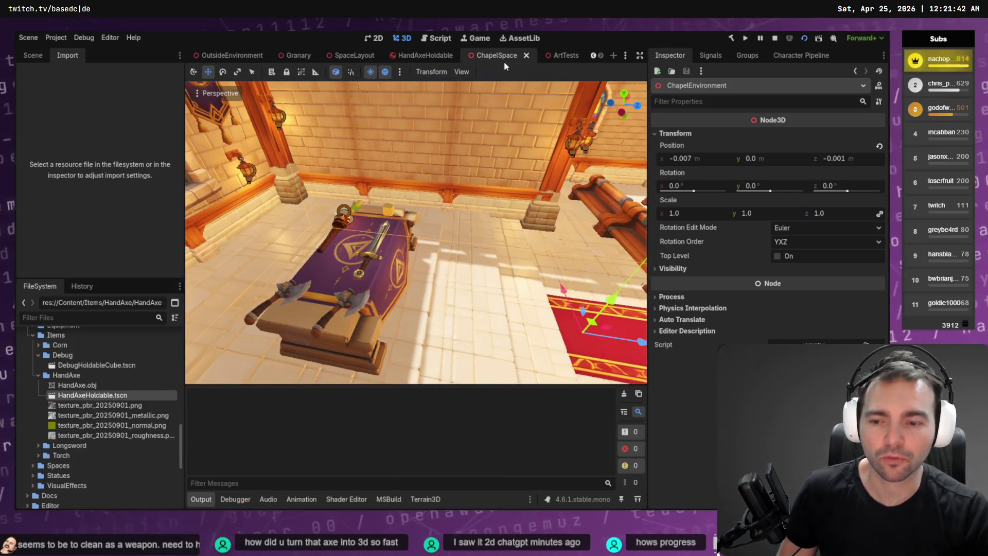
pyautogui.scroll(2, 229, 59)
pyautogui.click(242, 56)
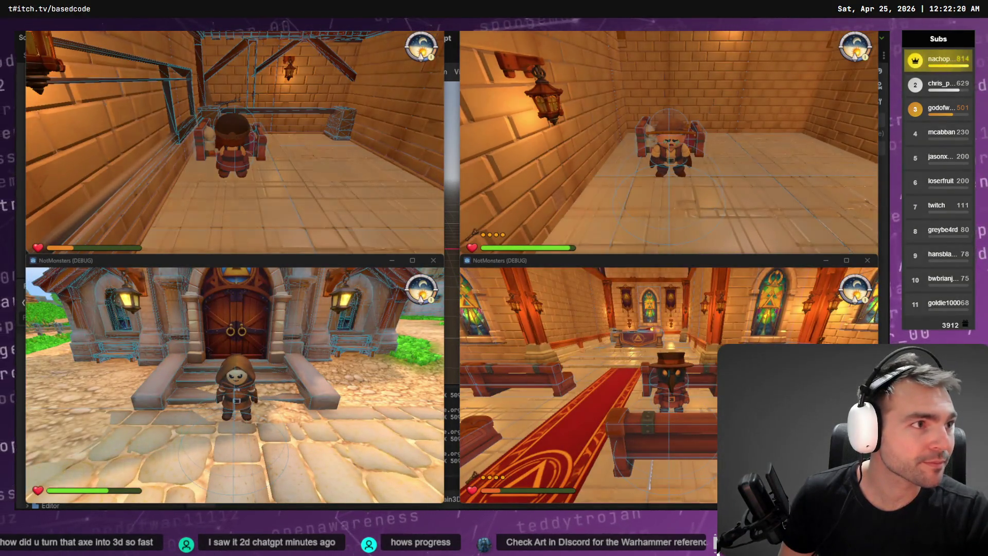
pyautogui.moveTo(547, 313); pyautogui.dragTo(517, 263)
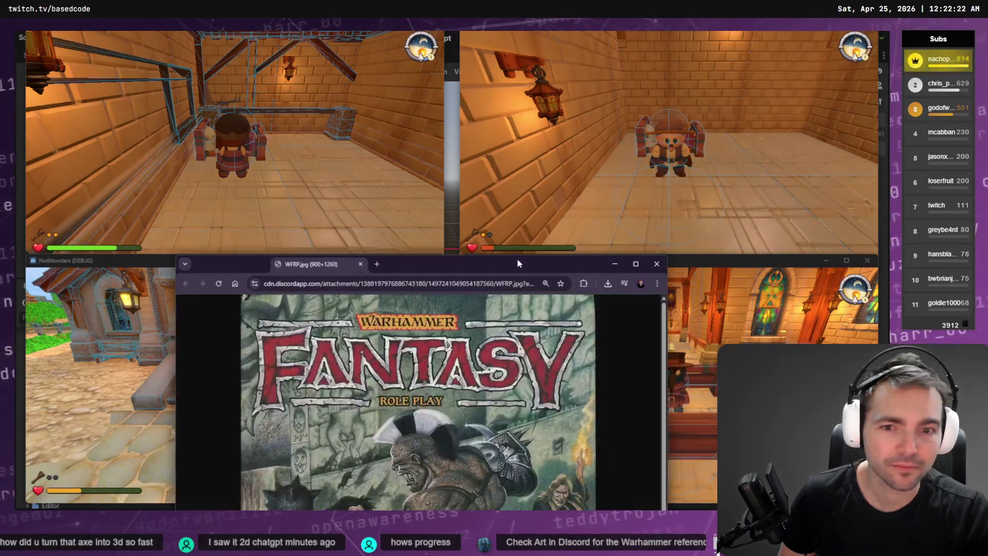
pyautogui.doubleClick(517, 264)
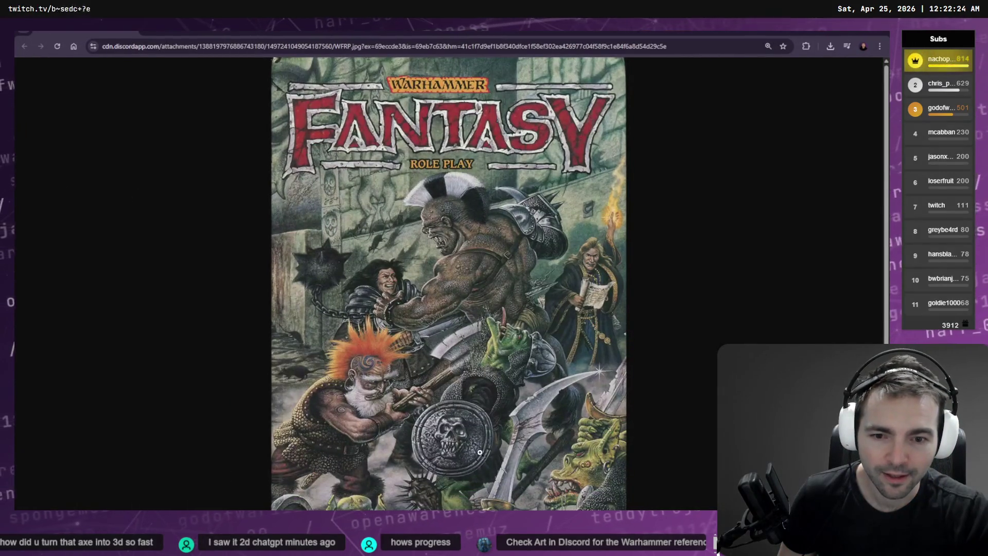
pyautogui.scroll(-1, 482, 437)
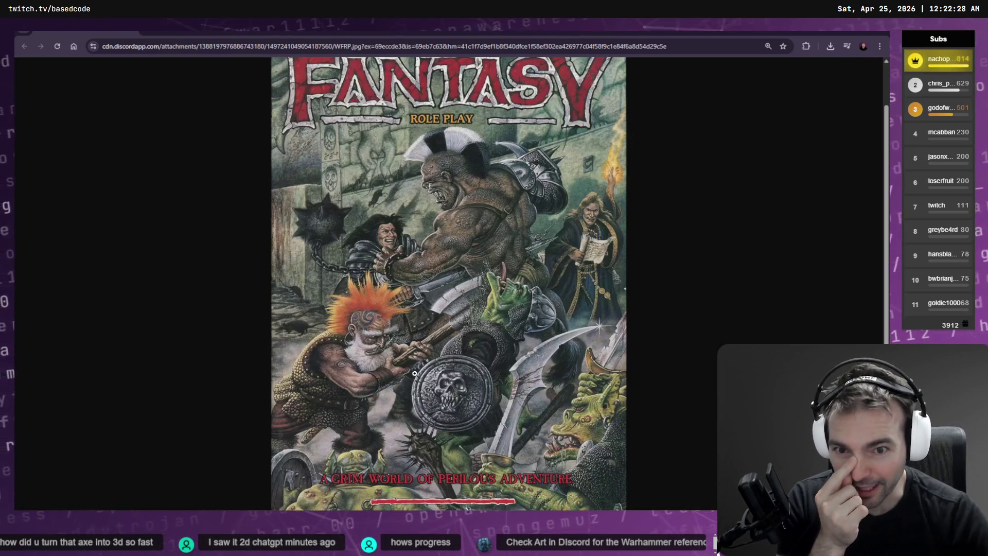
pyautogui.scroll(1, 436, 337)
pyautogui.scroll(-1, 542, 243)
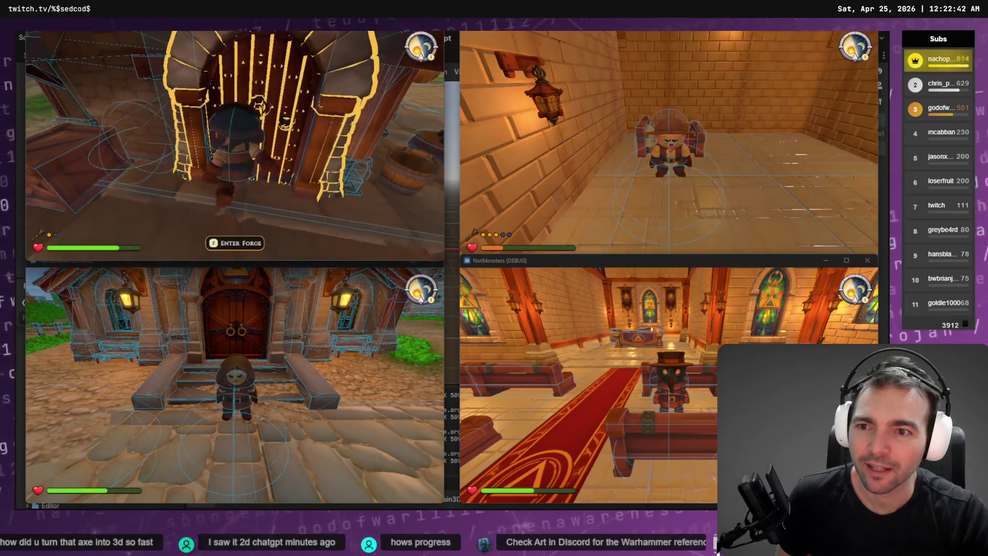
# - Walk the top-left player out of the chapel toward the lamp post, then stop all four instances
pyautogui.press('f')
pyautogui.press('w')
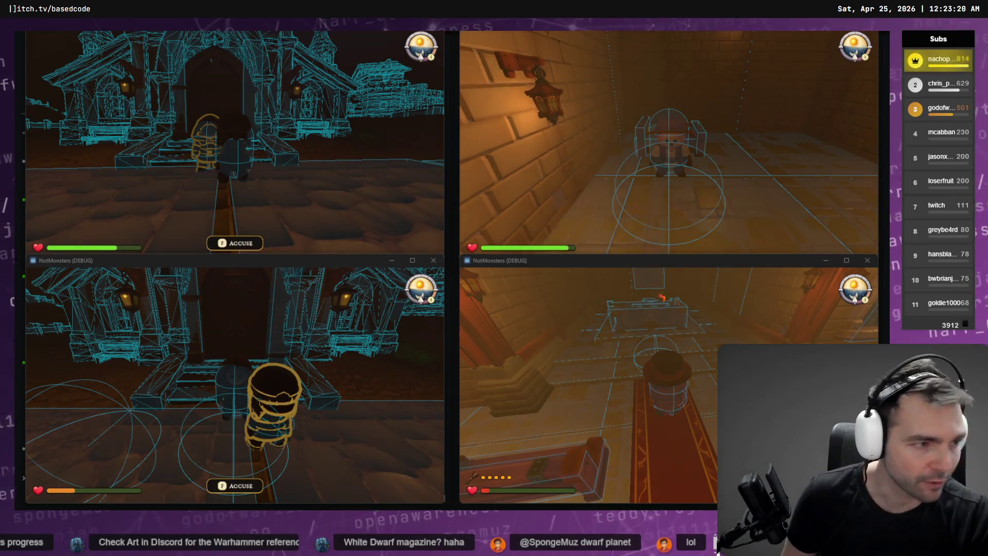
pyautogui.press('F8')
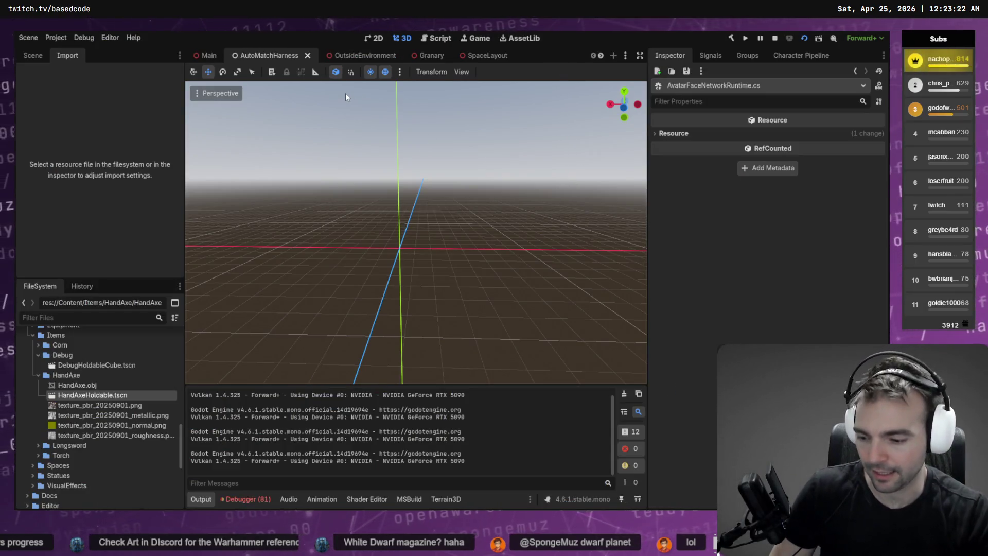
# - Glance through the Editor menu, then open Debug > Customize Run Instances showing 4 instances
pyautogui.click(110, 38)
pyautogui.click(116, 36)
pyautogui.click(116, 36)
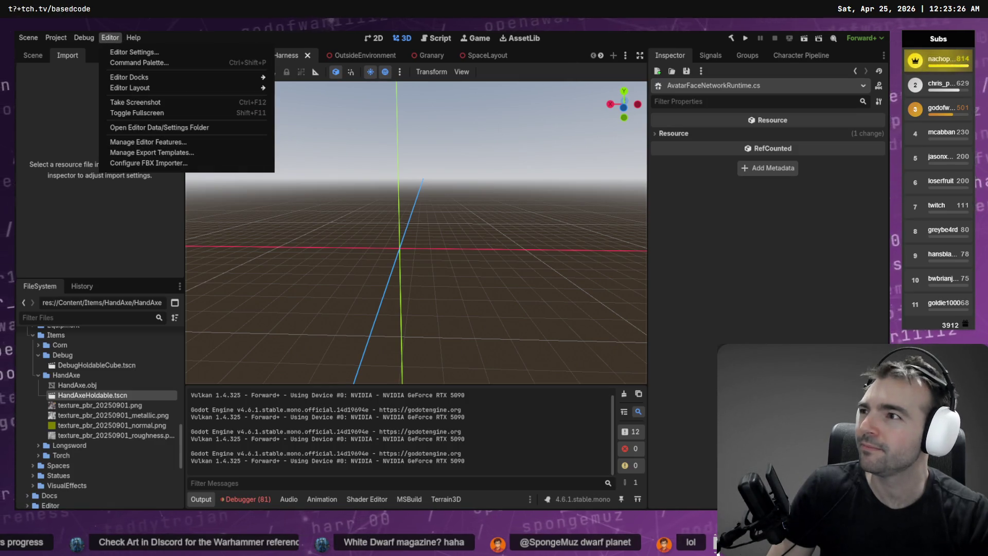
pyautogui.press('Escape')
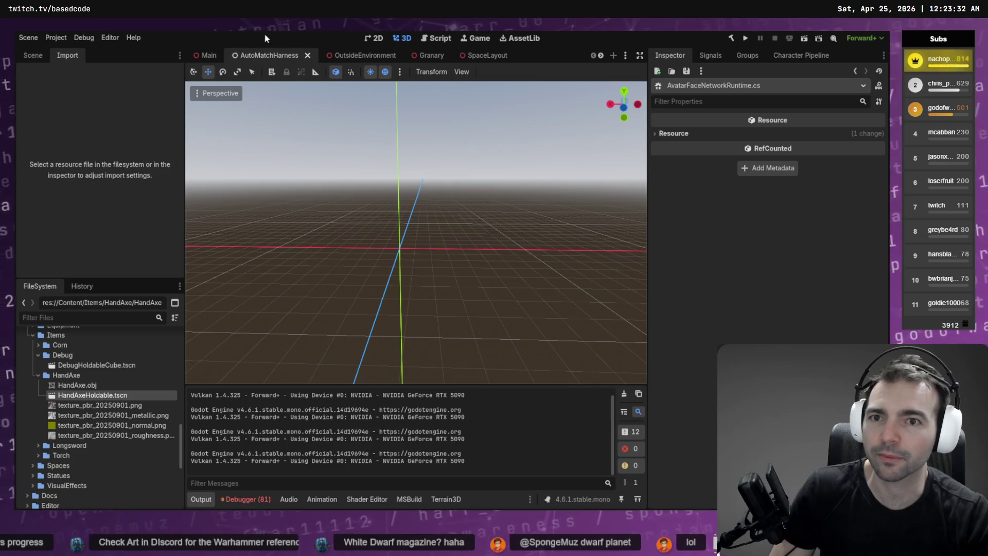
pyautogui.click(94, 40)
pyautogui.click(134, 174)
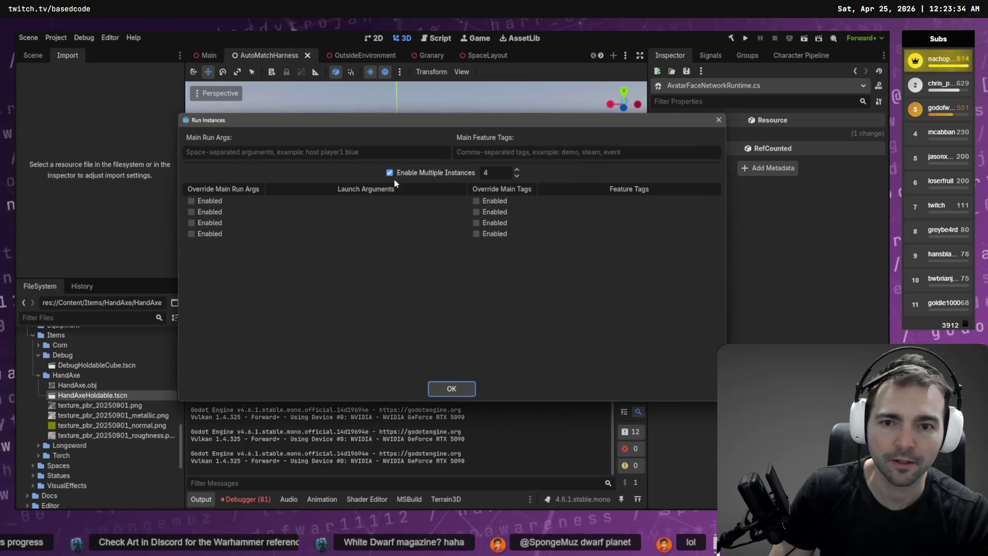
# - Accept the 4-instance run settings and launch the game with F5
pyautogui.click(450, 387)
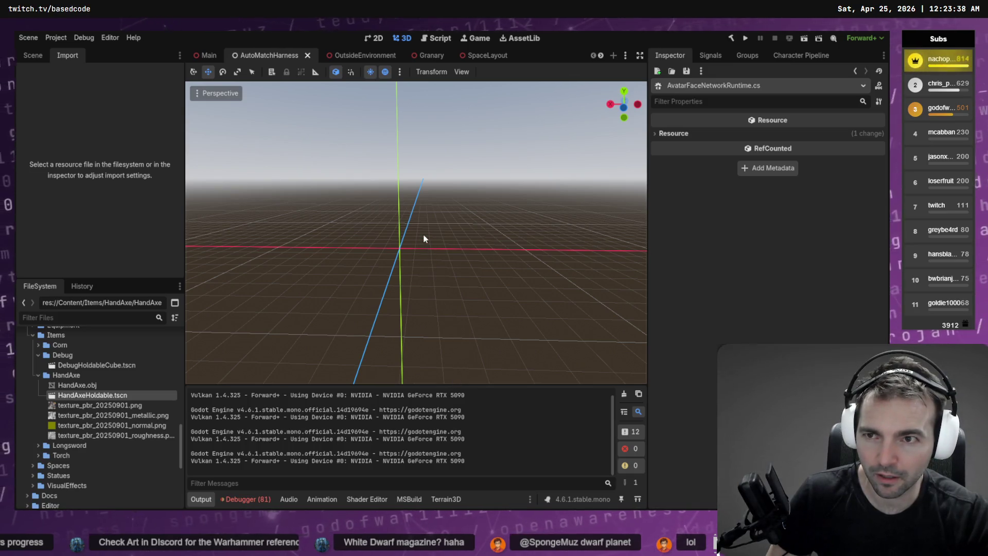
pyautogui.press('F5')
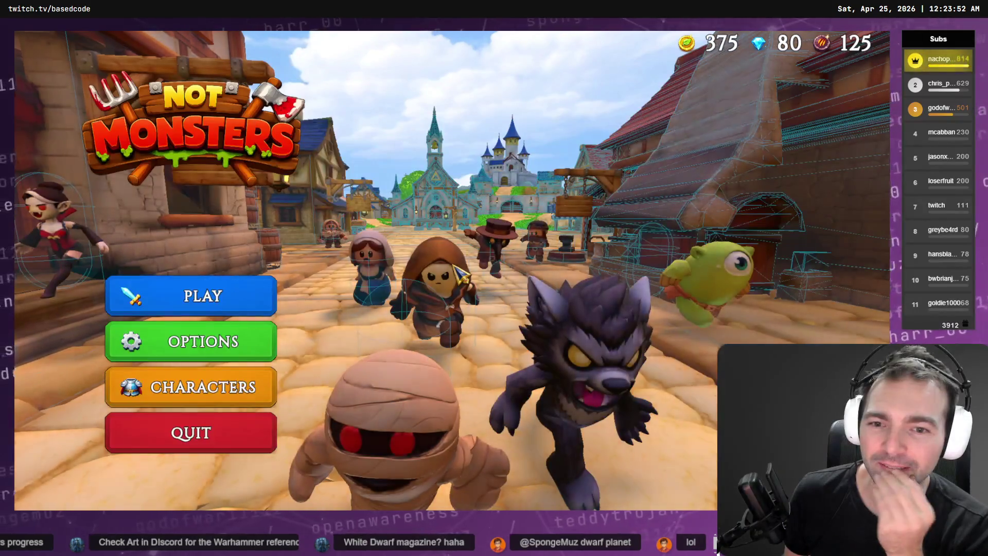
# - Host a match as the Barbarian, pick up the chapel altar item, then stop the game
pyautogui.click(216, 296)
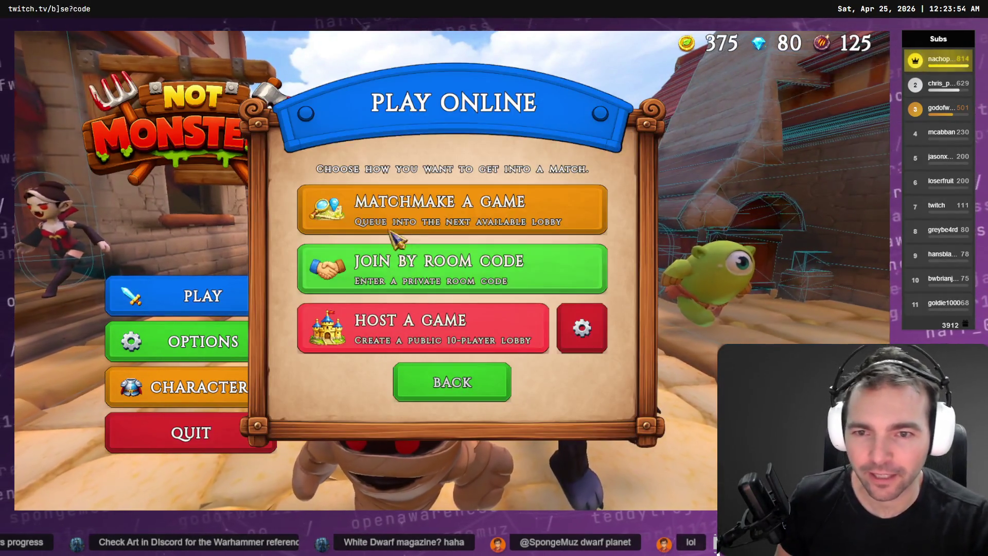
pyautogui.click(438, 345)
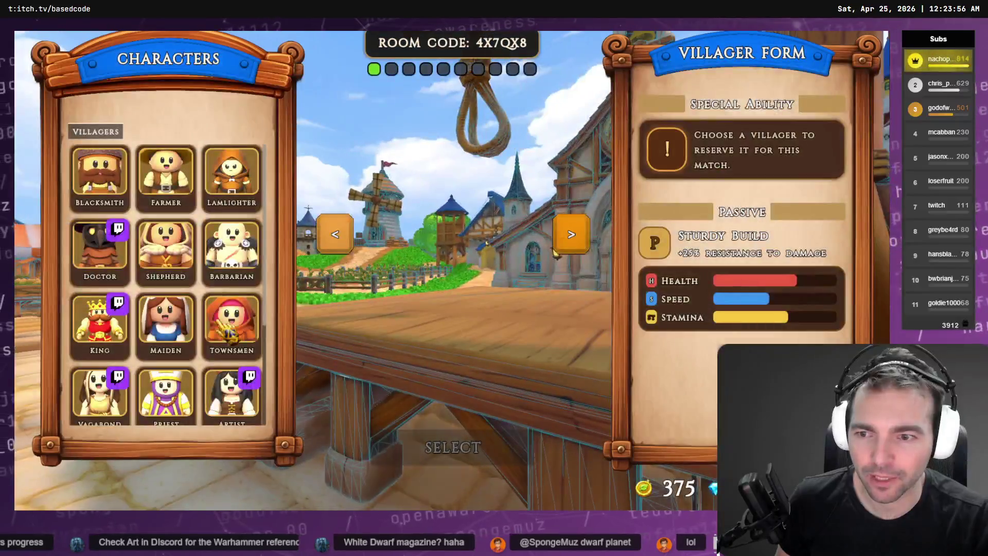
pyautogui.click(231, 249)
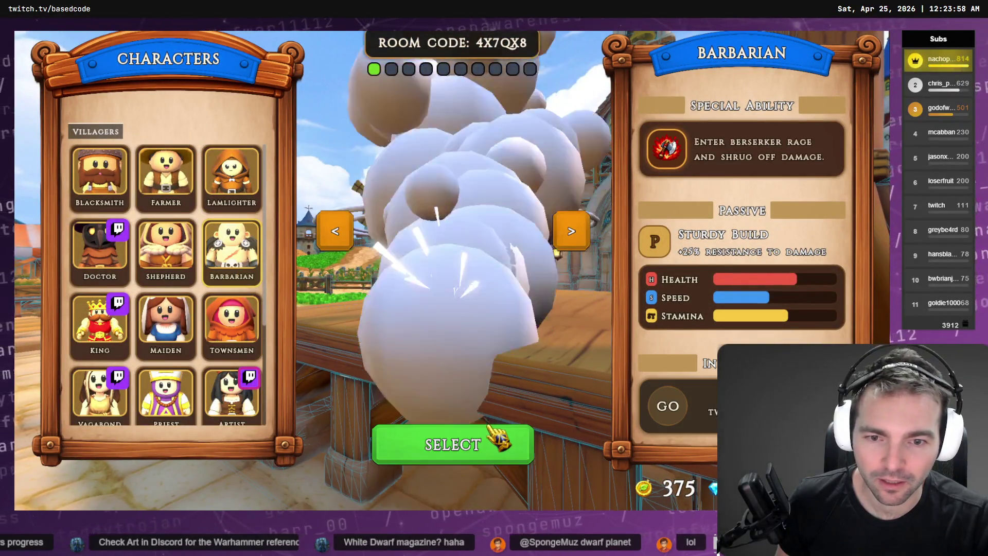
pyautogui.click(469, 438)
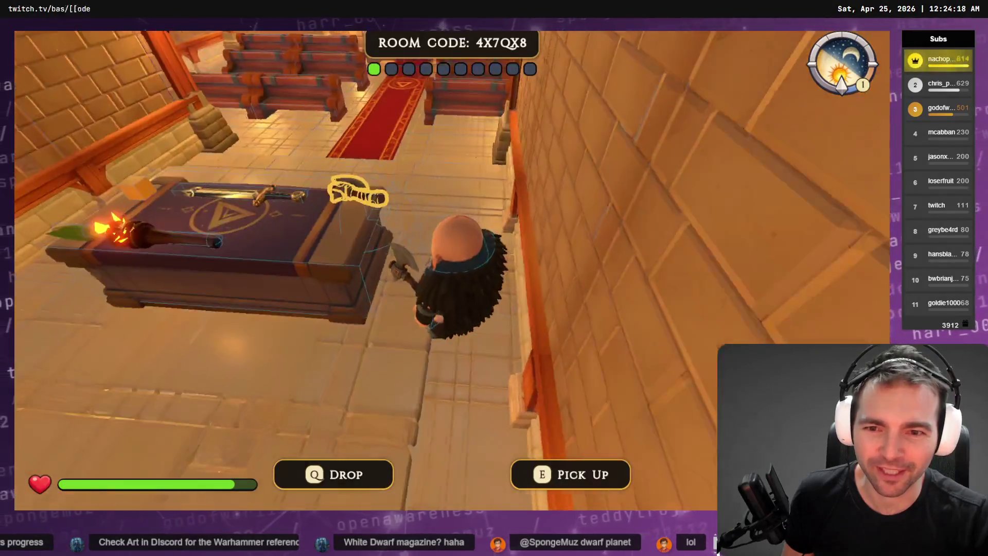
pyautogui.press('e')
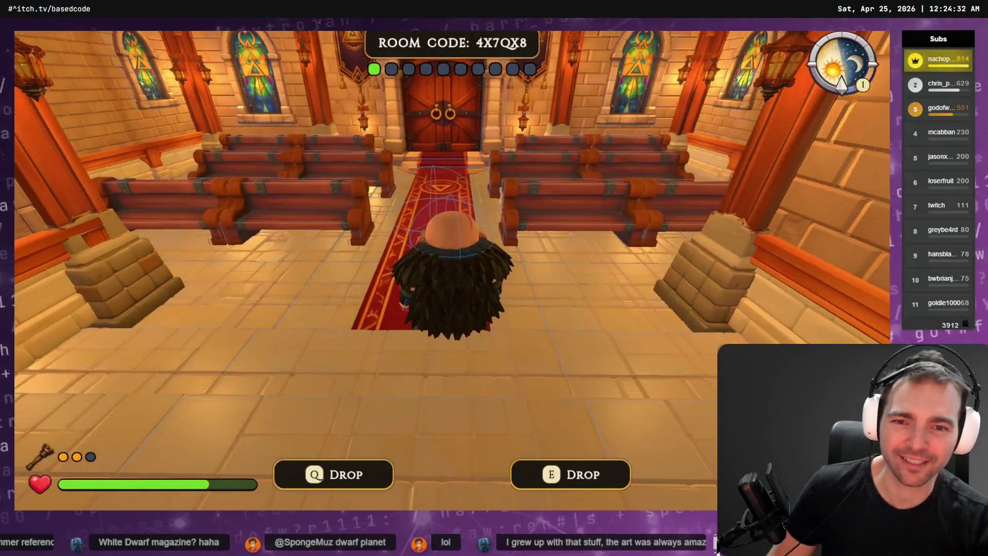
pyautogui.press('F8')
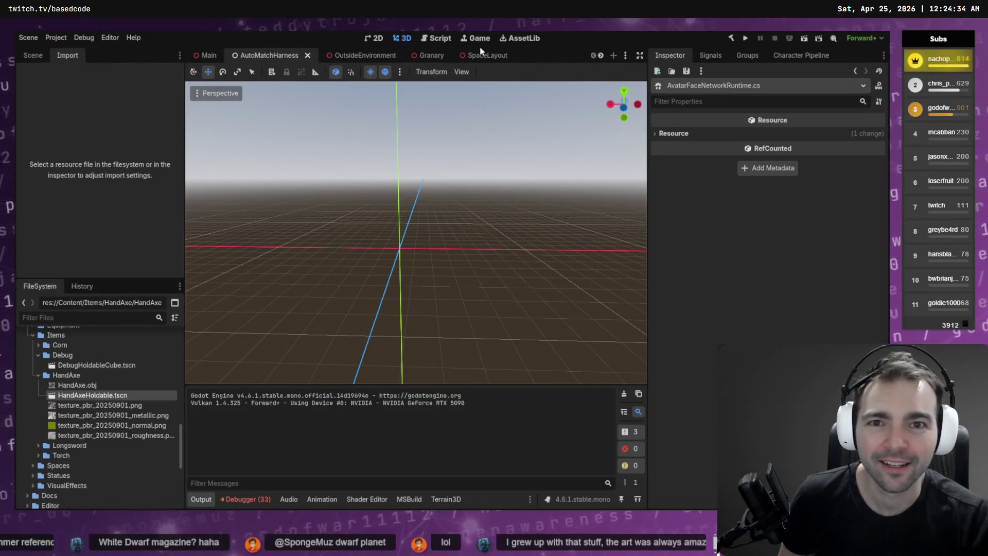
# - Open HandAxeHoldable.tscn and rotate the HandAxe mesh 180°
pyautogui.doubleClick(85, 394)
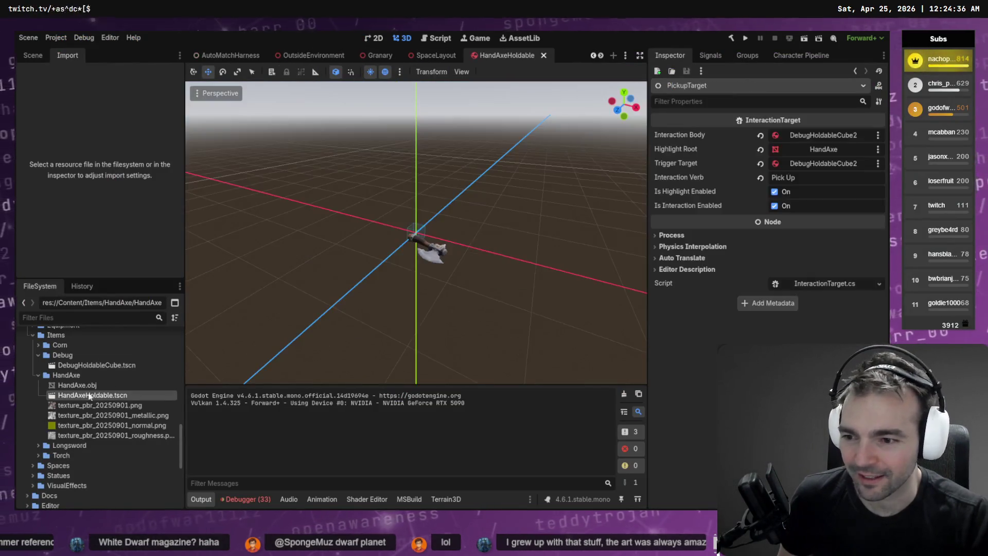
pyautogui.moveTo(440, 322)
pyautogui.mouseDown()
pyautogui.moveTo(406, 296)
pyautogui.moveTo(426, 246)
pyautogui.mouseUp()
pyautogui.click(425, 257)
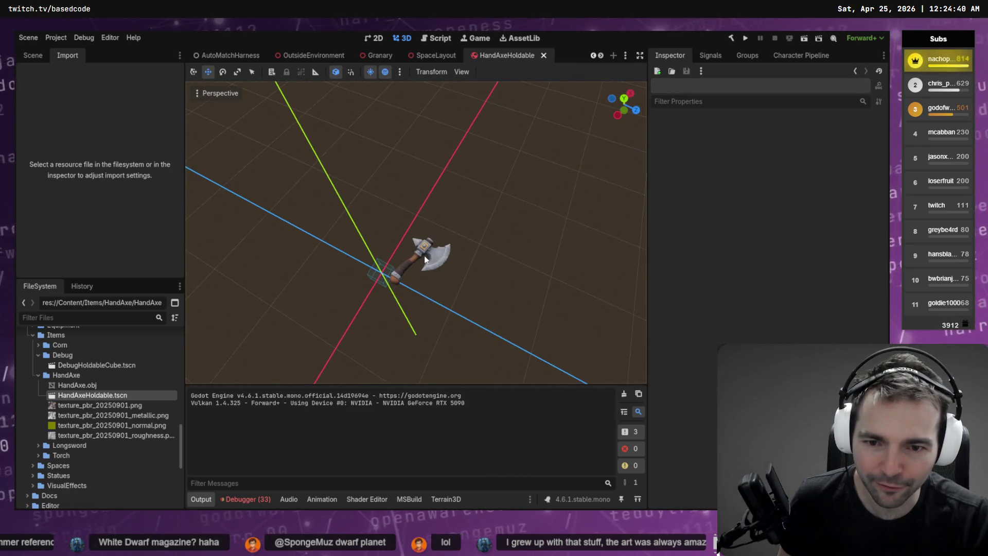
pyautogui.press('e')
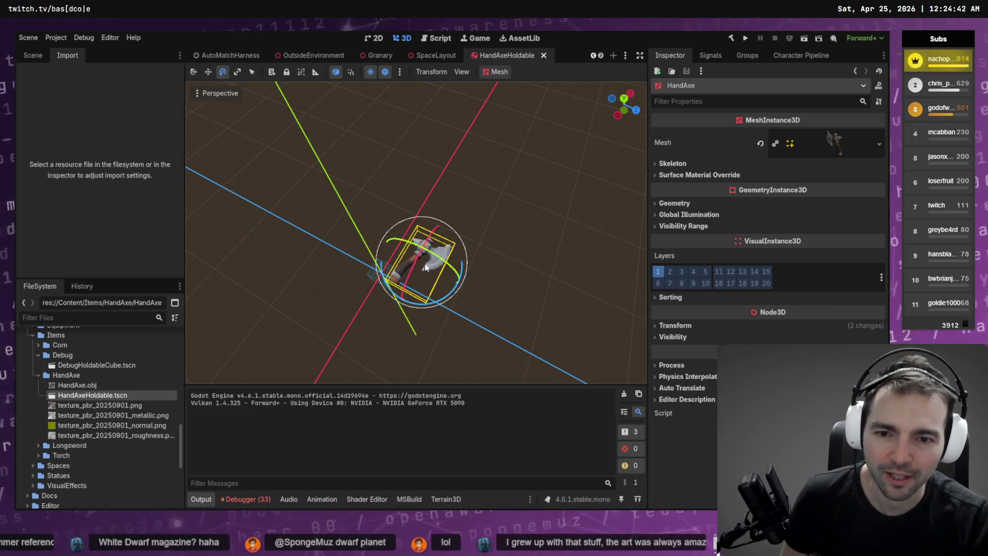
pyautogui.moveTo(411, 242)
pyautogui.mouseDown()
pyautogui.moveTo(480, 216)
pyautogui.moveTo(78, 70)
pyautogui.moveTo(72, 154)
pyautogui.moveTo(103, 283)
pyautogui.moveTo(205, 422)
pyautogui.mouseUp()
# - Nudge the axe's position along X, Y and Z, save the scene, and relaunch the game
pyautogui.press('w')
pyautogui.moveTo(469, 286); pyautogui.dragTo(429, 267)
pyautogui.moveTo(408, 201); pyautogui.dragTo(409, 207)
pyautogui.moveTo(428, 274); pyautogui.dragTo(431, 276)
pyautogui.moveTo(412, 213); pyautogui.dragTo(409, 207)
pyautogui.hotkey('ctrl', 's')
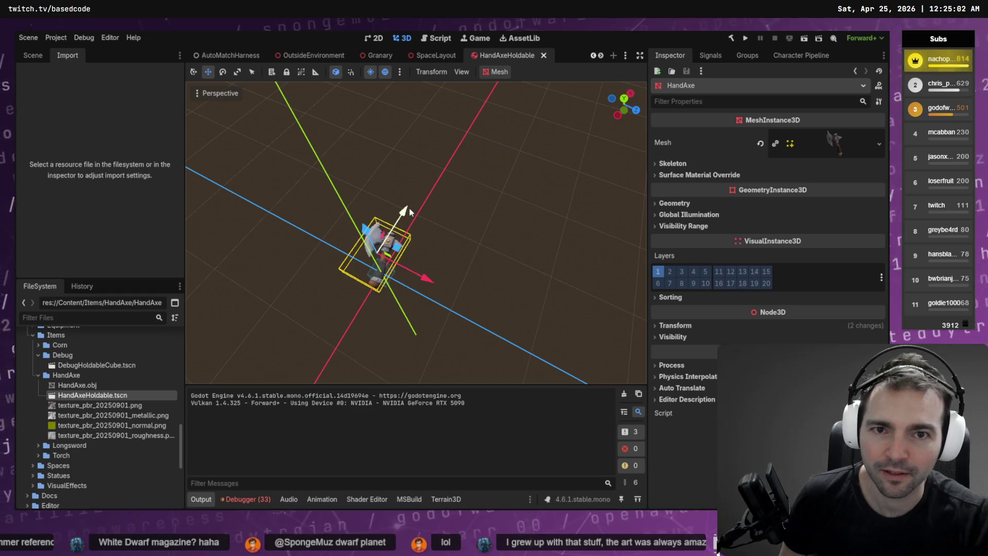
pyautogui.press('F5')
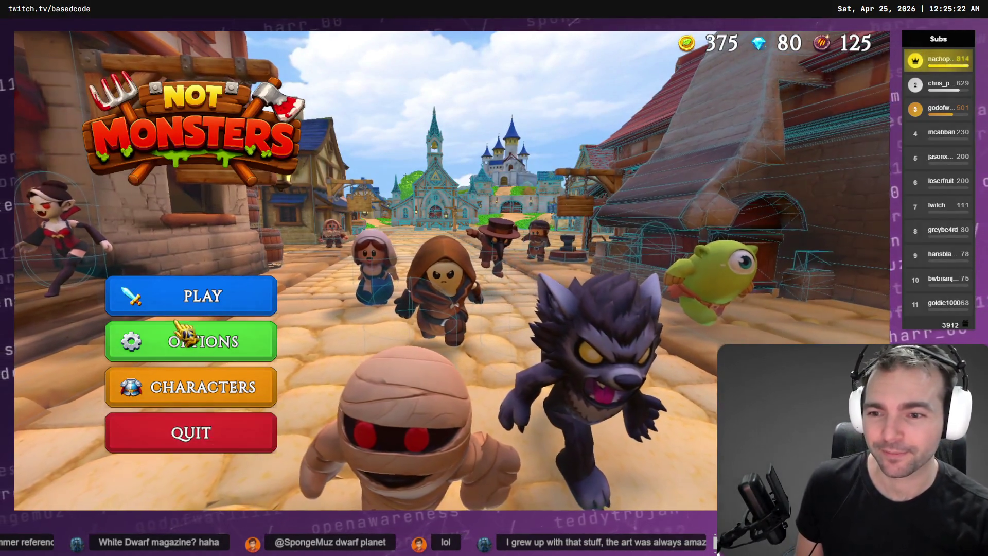
# - Host an online room reduced to 4 players and create it
pyautogui.click(194, 308)
pyautogui.click(512, 344)
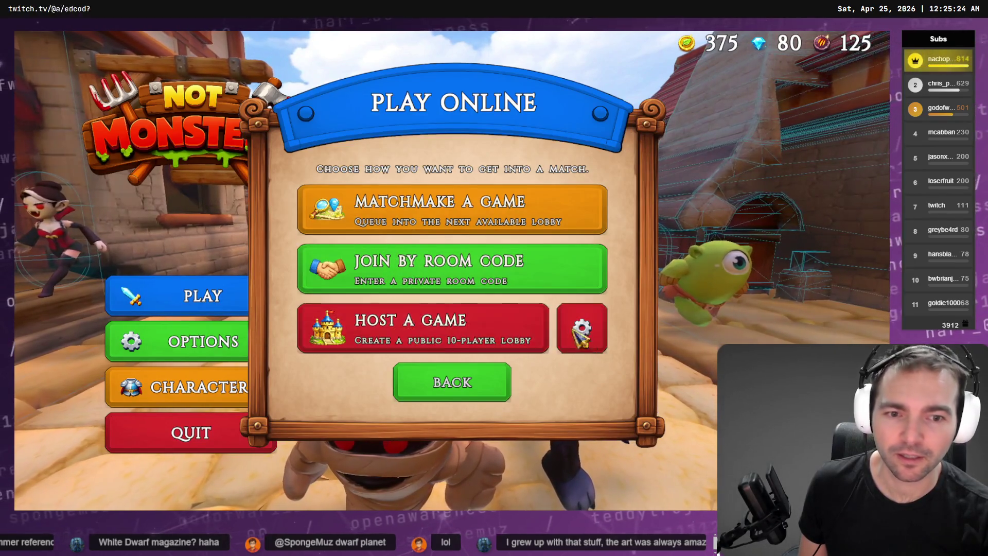
pyautogui.moveTo(392, 321)
pyautogui.mouseDown()
pyautogui.moveTo(348, 329)
pyautogui.moveTo(287, 321)
pyautogui.mouseUp()
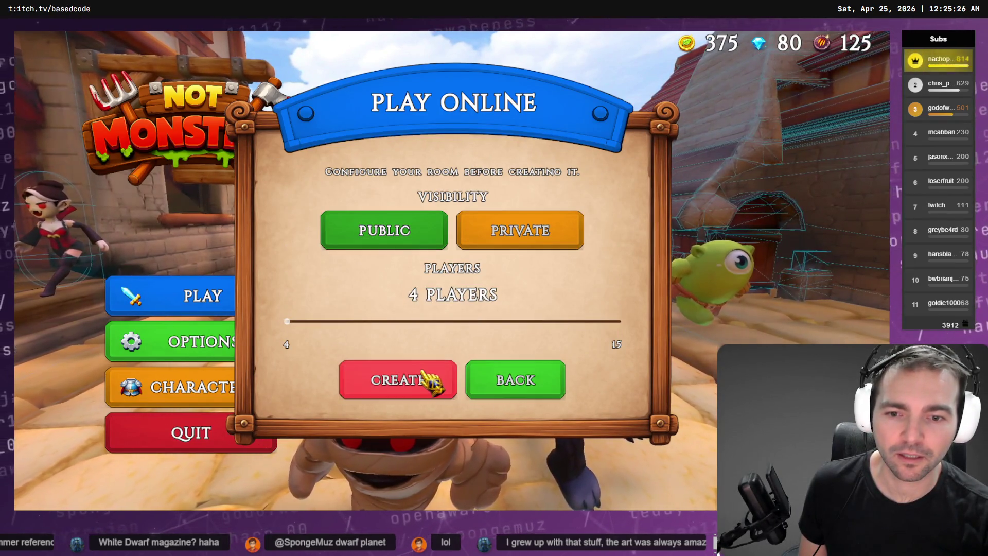
pyautogui.click(426, 380)
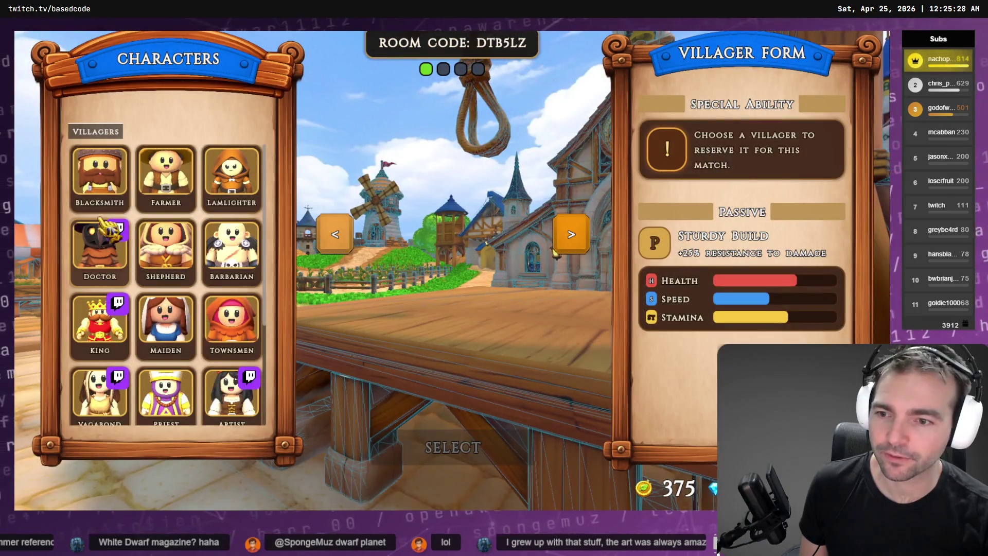
# - Pick Barbarian as villager and Yeti as monster to load into the Chapel
pyautogui.scroll(-3, 155, 288)
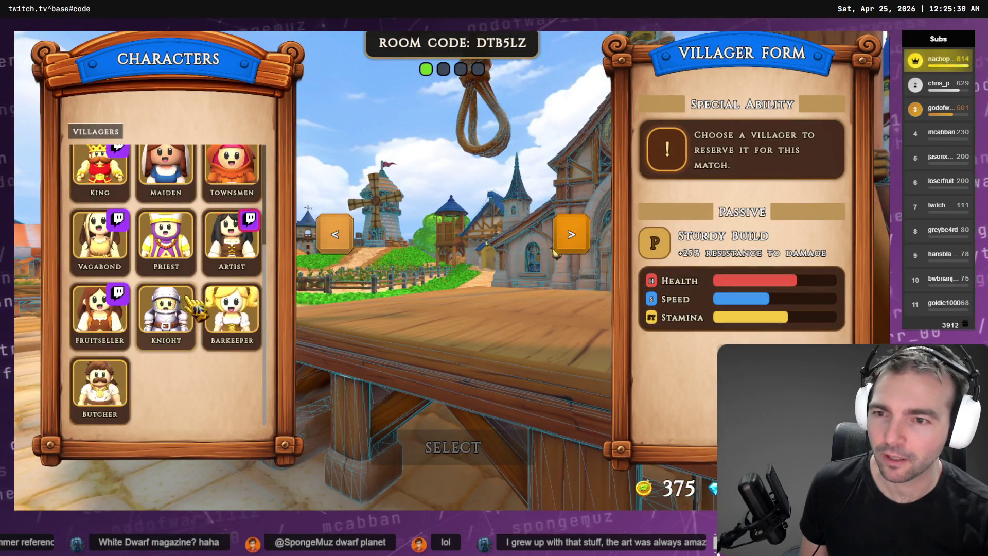
pyautogui.scroll(3, 237, 288)
pyautogui.click(234, 270)
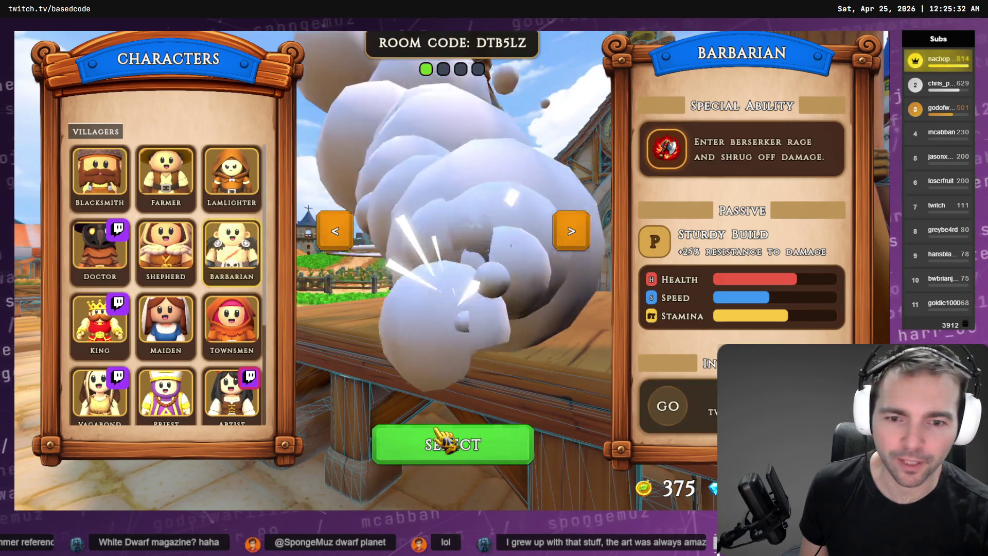
pyautogui.click(455, 446)
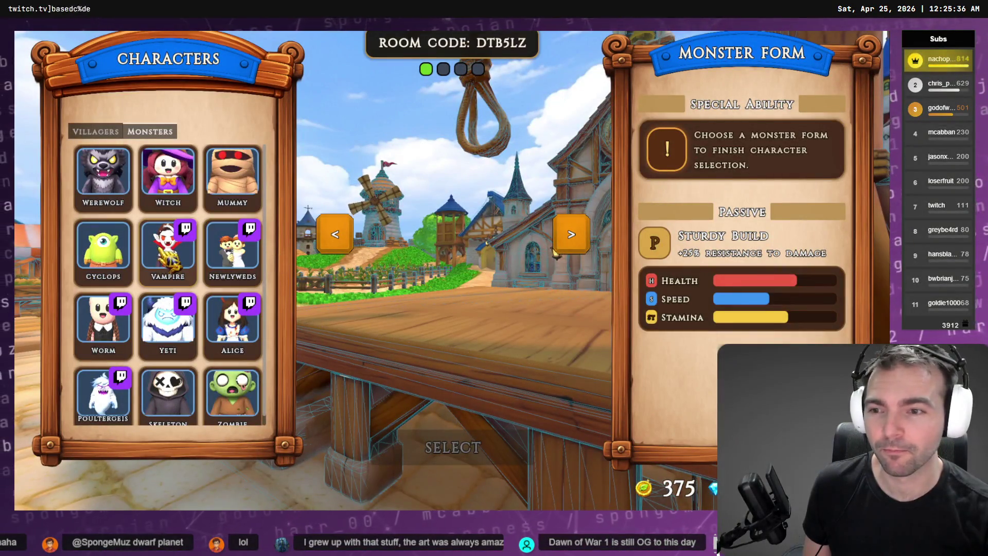
pyautogui.scroll(-1, 111, 183)
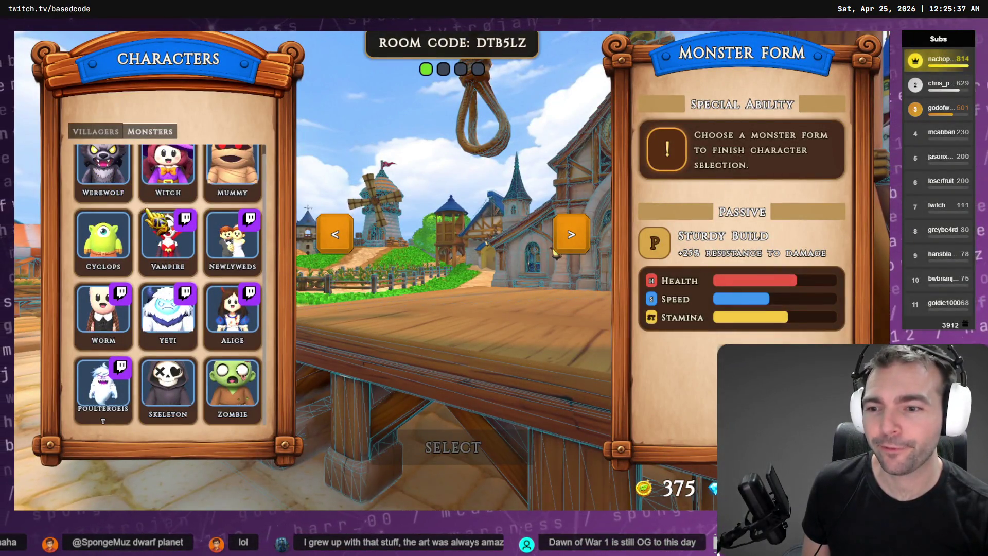
pyautogui.click(154, 296)
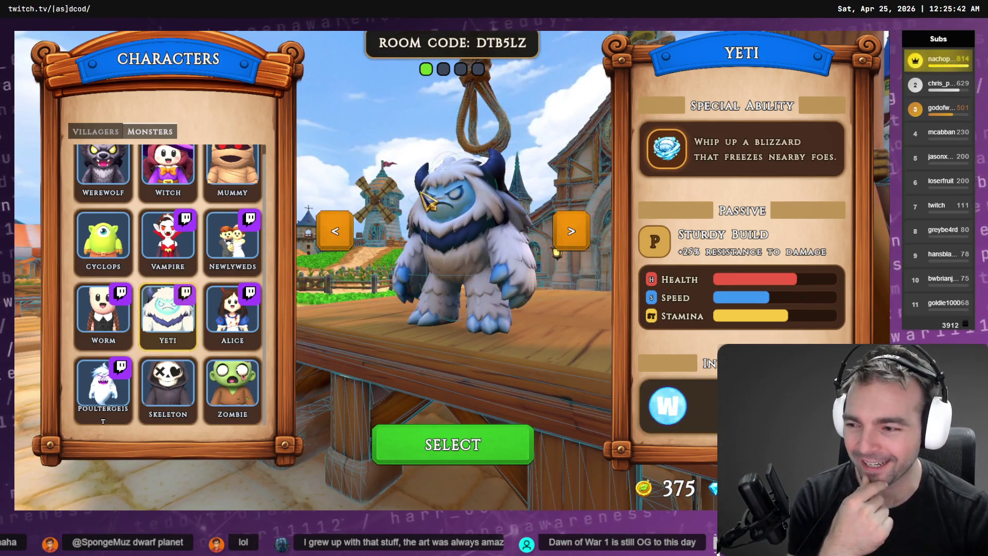
pyautogui.click(455, 448)
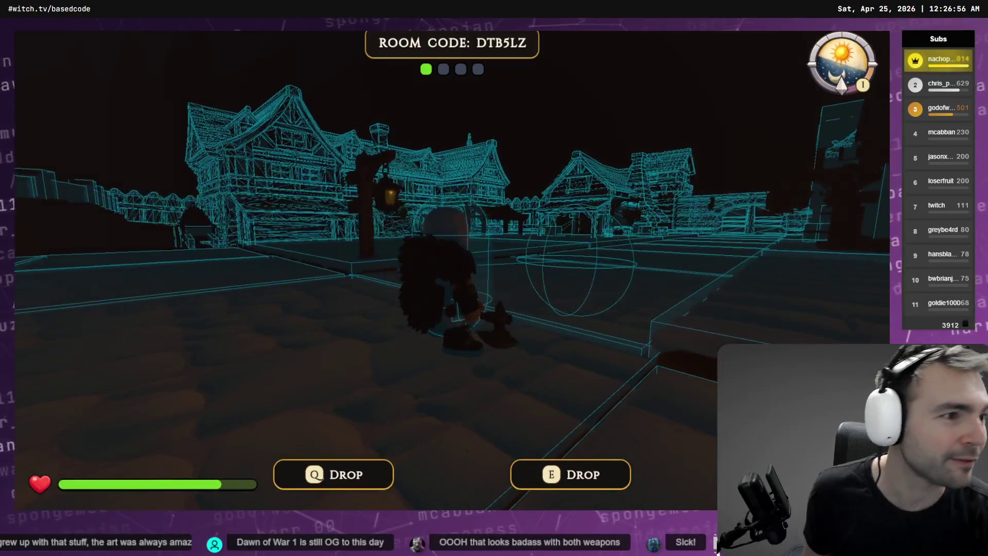
pyautogui.scroll(5, 401, 301)
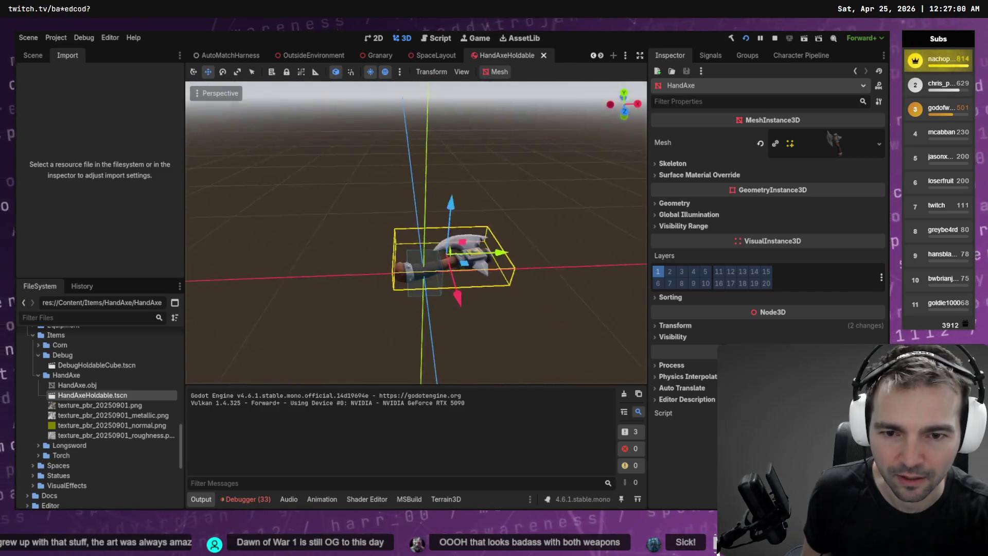
# - Frame the HandAxe mesh and shift it slightly along X with G+X
pyautogui.press('f')
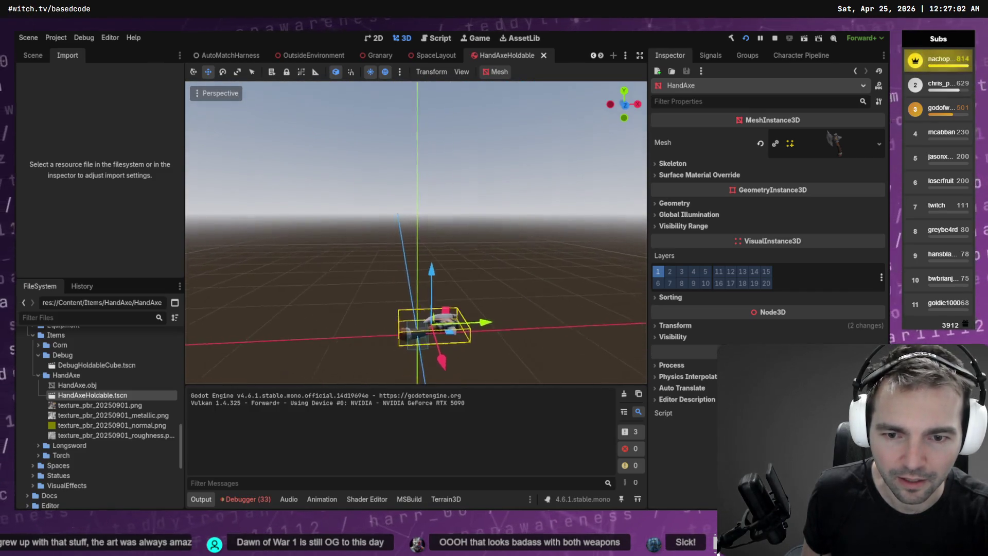
pyautogui.scroll(2, 415, 232)
pyautogui.press('w')
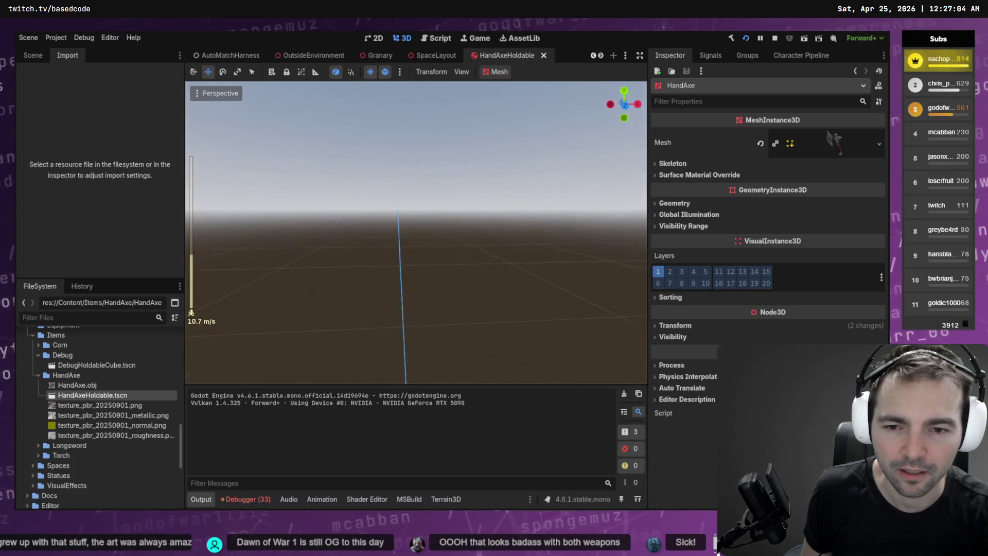
pyautogui.scroll(-15, 415, 232)
pyautogui.press('s')
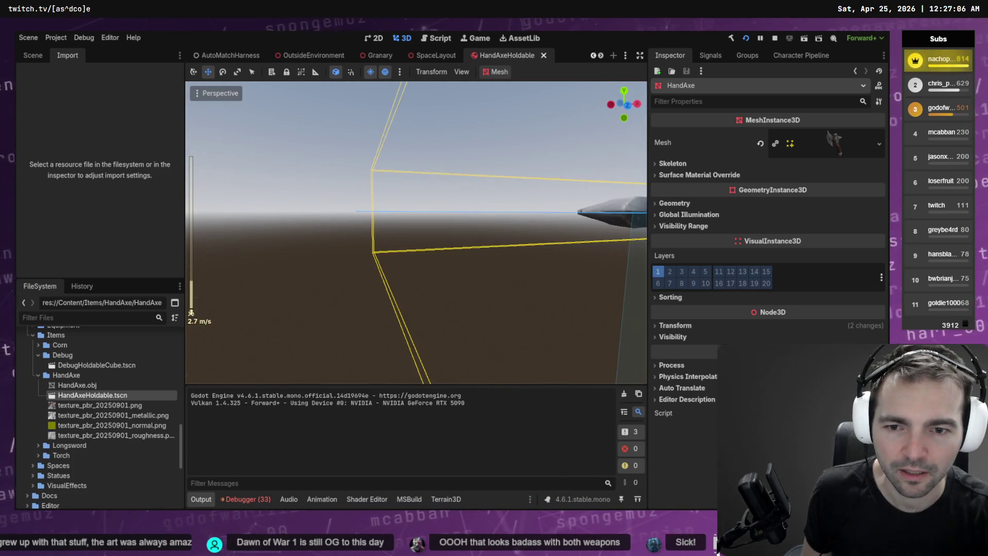
pyautogui.press('s')
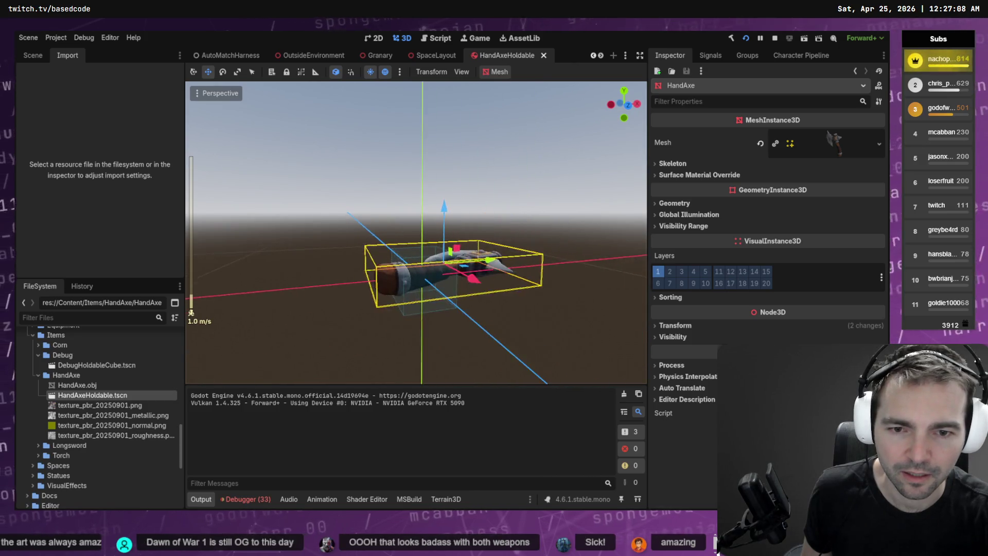
pyautogui.press('g')
pyautogui.press('x')
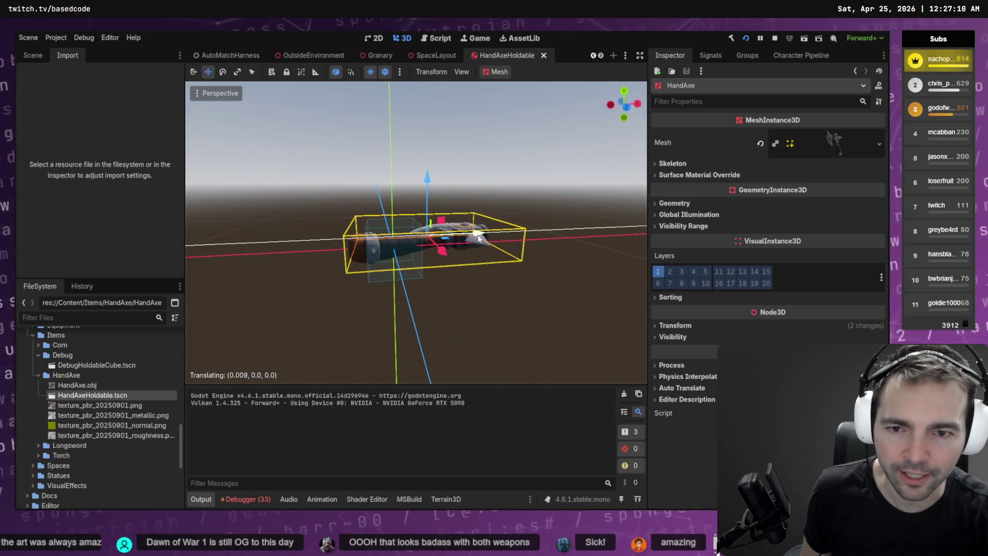
pyautogui.click(483, 233)
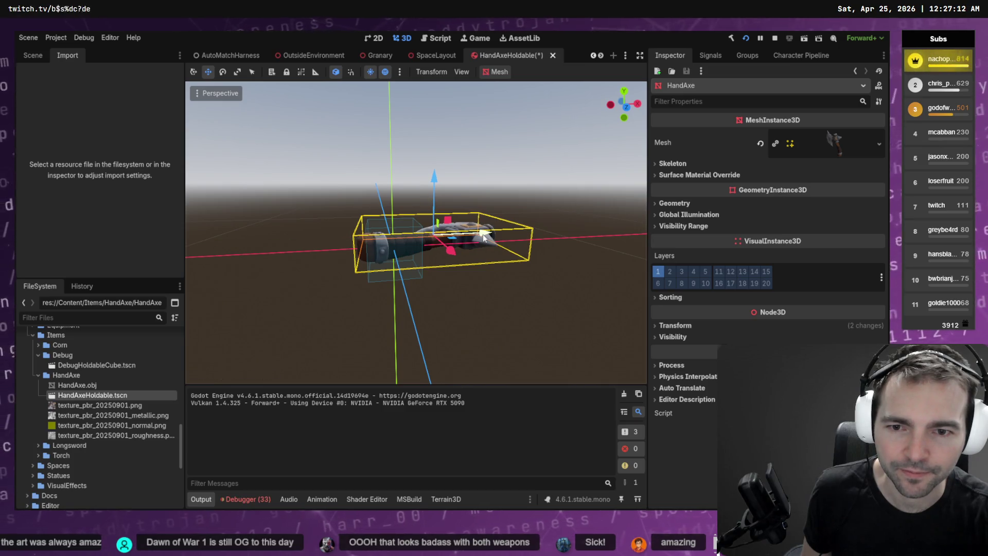
pyautogui.moveTo(482, 234)
pyautogui.mouseDown()
pyautogui.moveTo(464, 244)
pyautogui.moveTo(494, 236)
pyautogui.moveTo(478, 252)
pyautogui.moveTo(476, 227)
pyautogui.mouseUp()
# - Save the X-shifted axe and run the game to test how it is held
pyautogui.hotkey('alt', 'Tab')
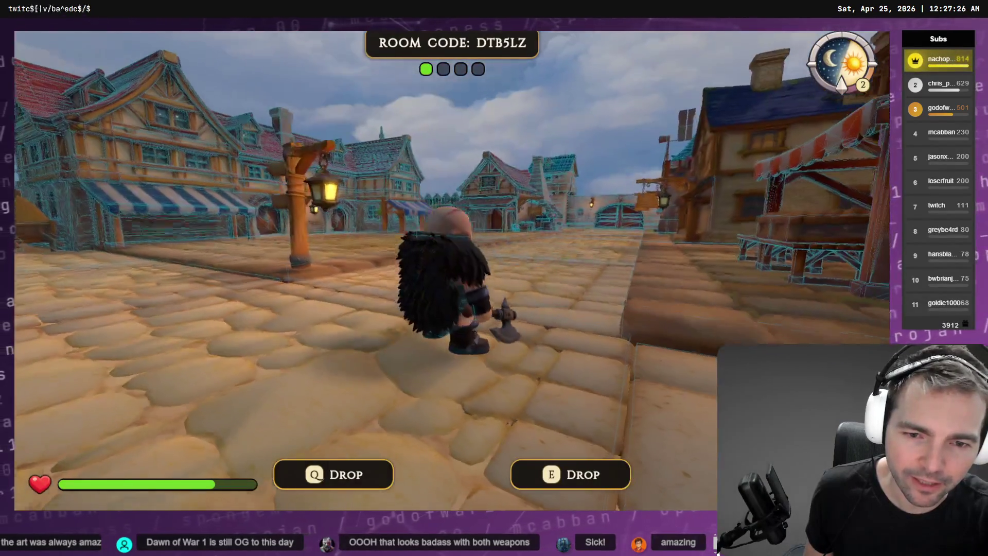
pyautogui.hotkey('alt', 'Tab')
pyautogui.moveTo(435, 271); pyautogui.dragTo(376, 261)
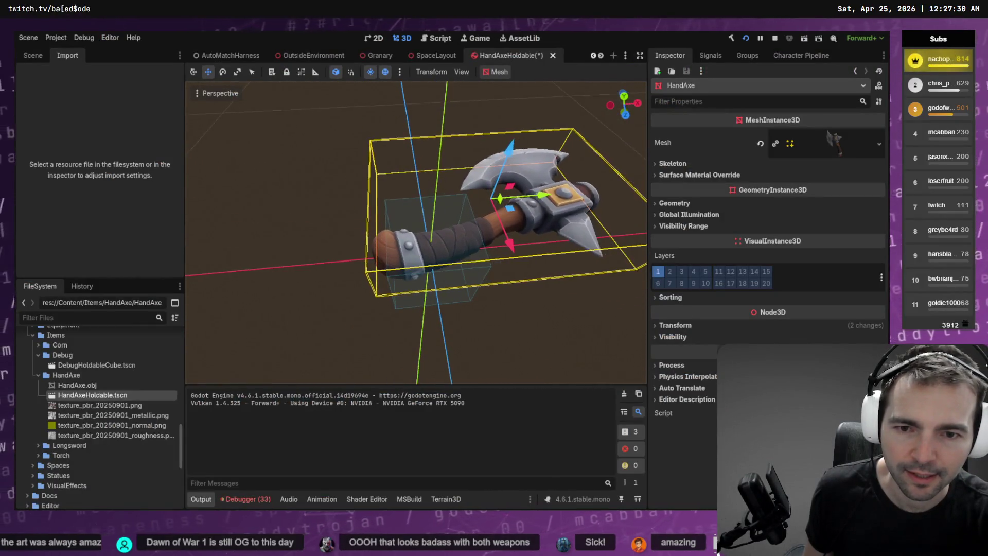
pyautogui.hotkey('ctrl', 's')
pyautogui.hotkey('alt', 'Tab')
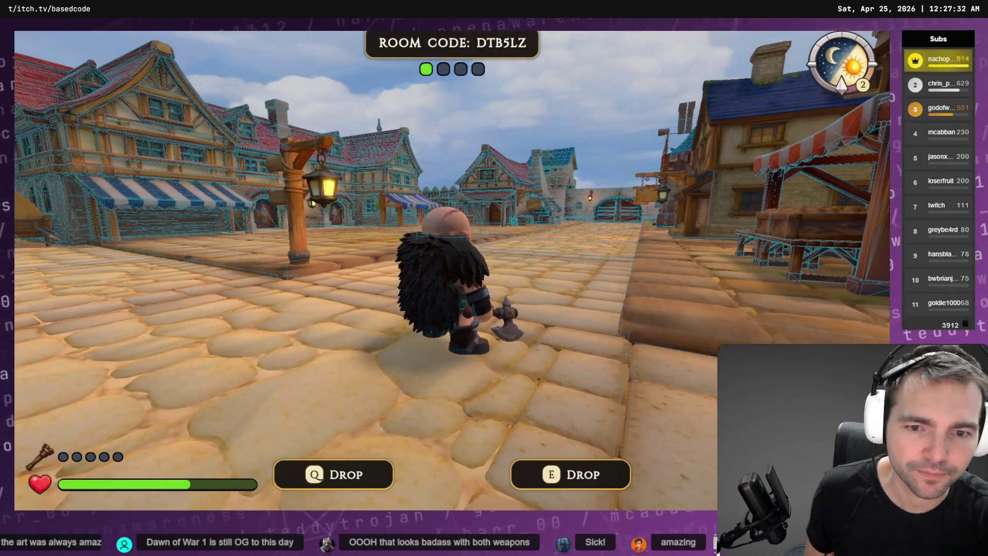
pyautogui.hotkey('alt', 'Tab')
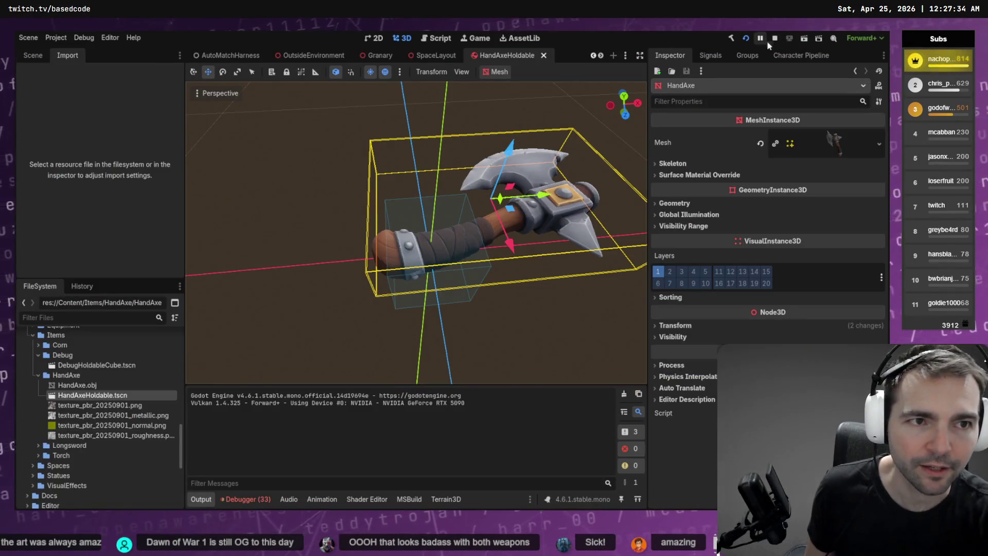
pyautogui.click(731, 39)
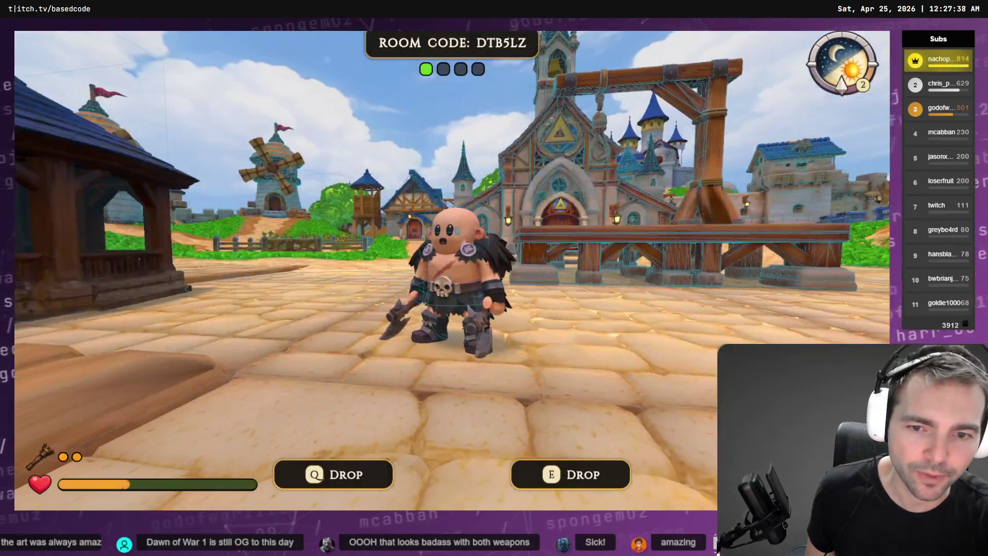
pyautogui.press('F8')
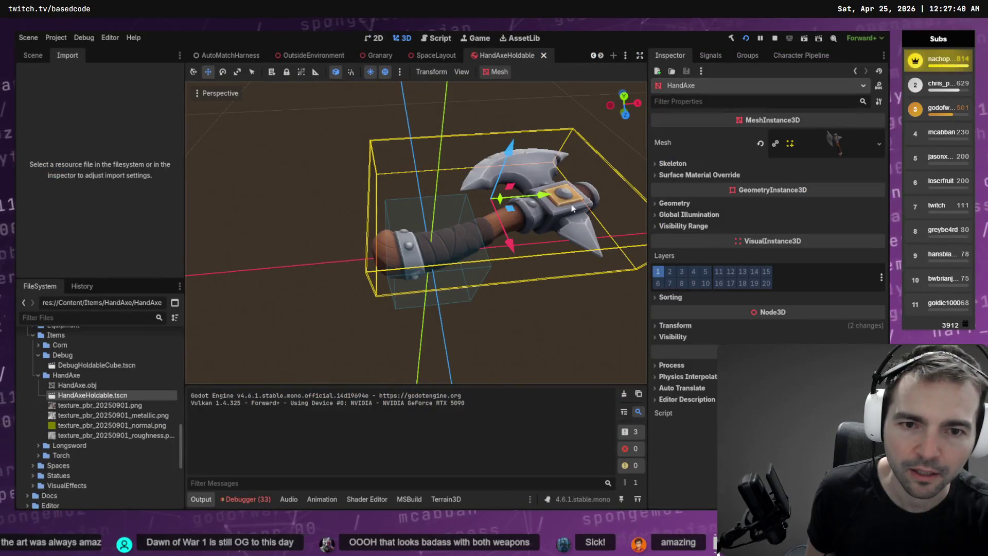
# - Try moving the axe along its blue axis, test it, then undo and retest
pyautogui.moveTo(494, 146); pyautogui.dragTo(519, 77)
pyautogui.click(731, 39)
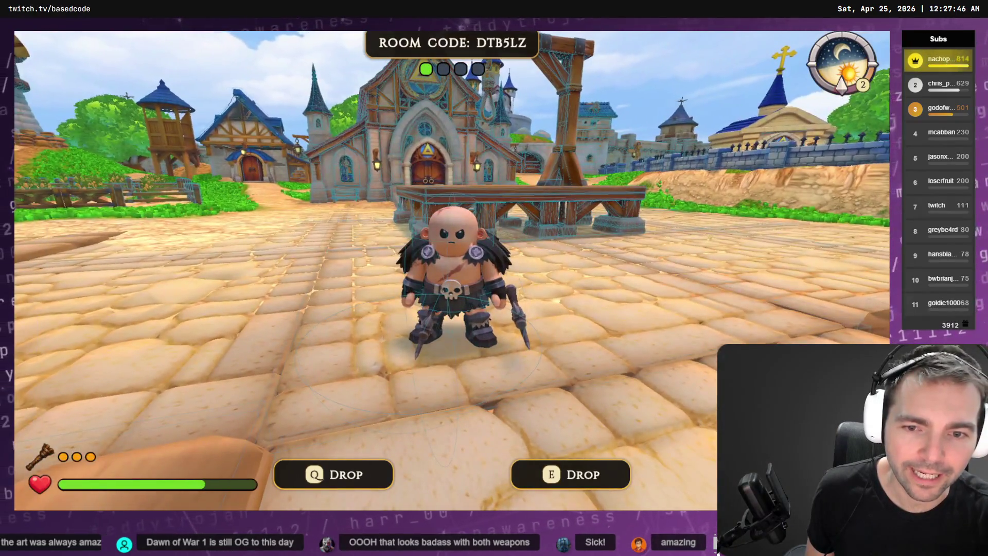
pyautogui.press('F8')
pyautogui.hotkey('ctrl', 'z')
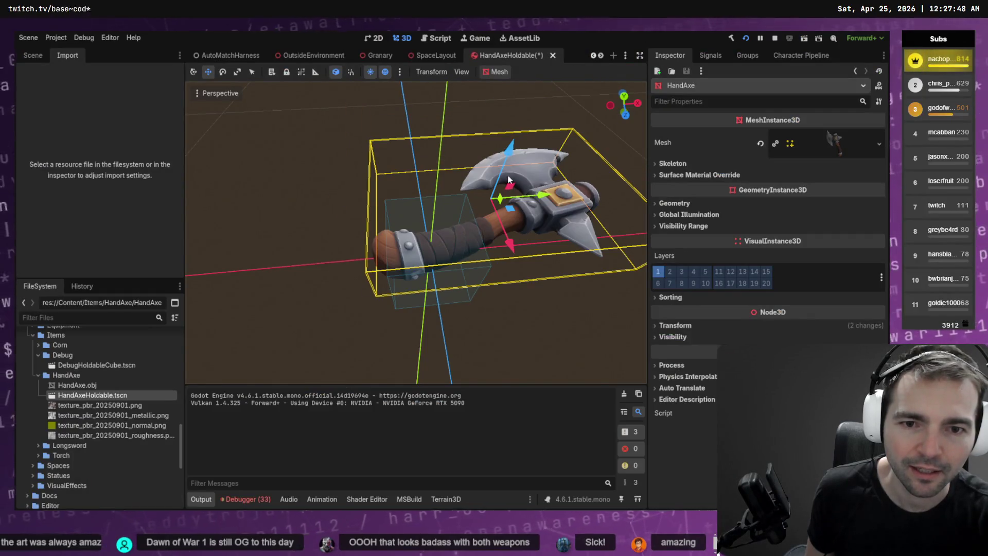
pyautogui.click(736, 42)
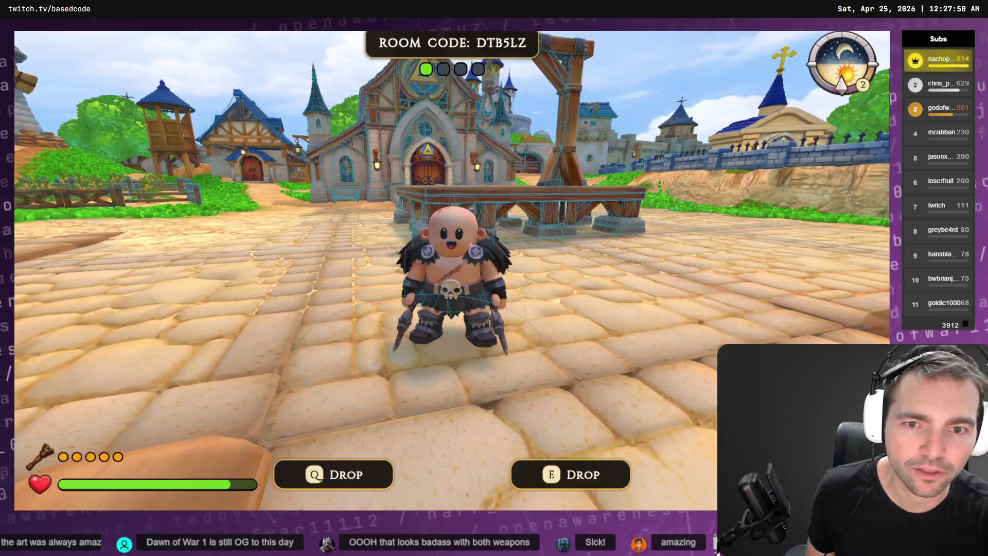
pyautogui.press('F8')
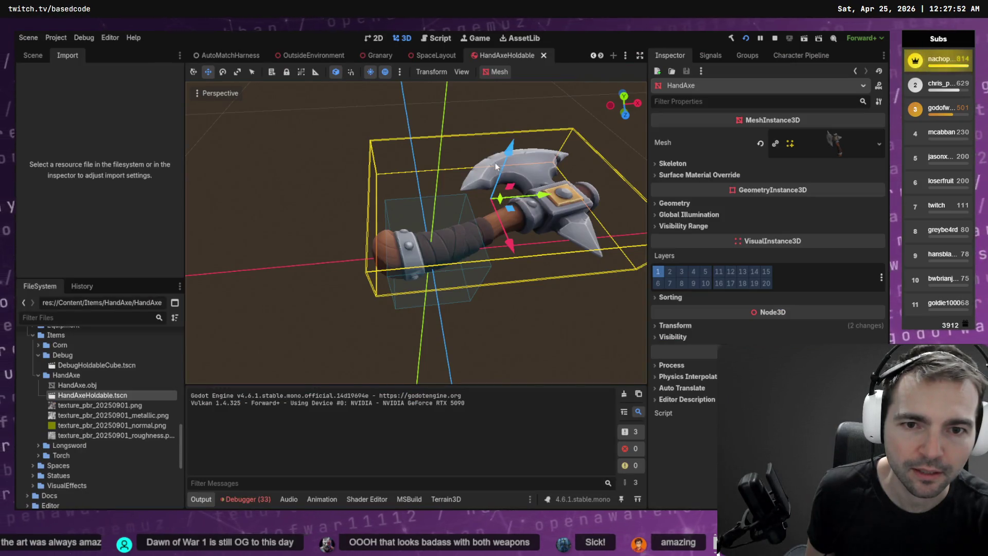
# - Lower the axe along its vertical axis in two increments, testing each, then nudge it along blue
pyautogui.moveTo(509, 144); pyautogui.dragTo(508, 149)
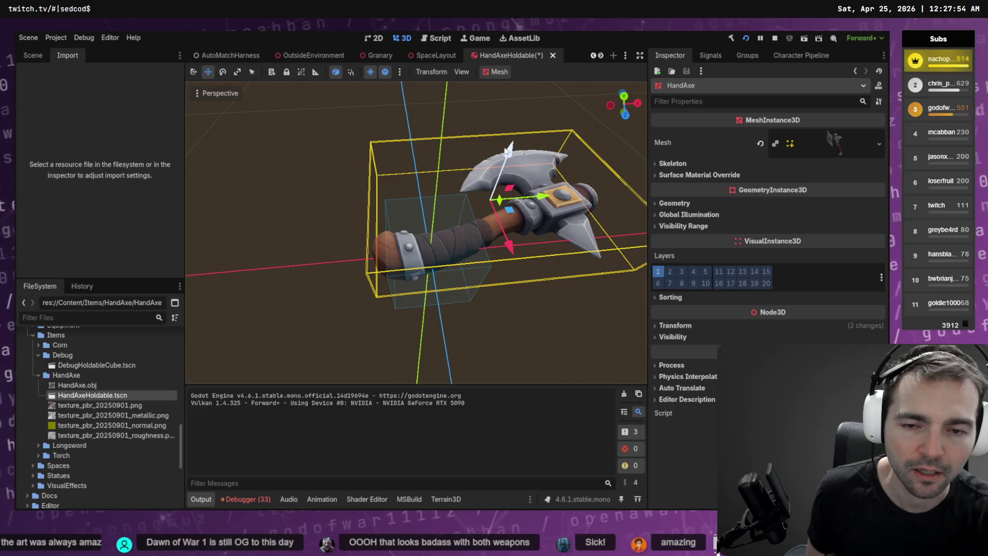
pyautogui.press('F5')
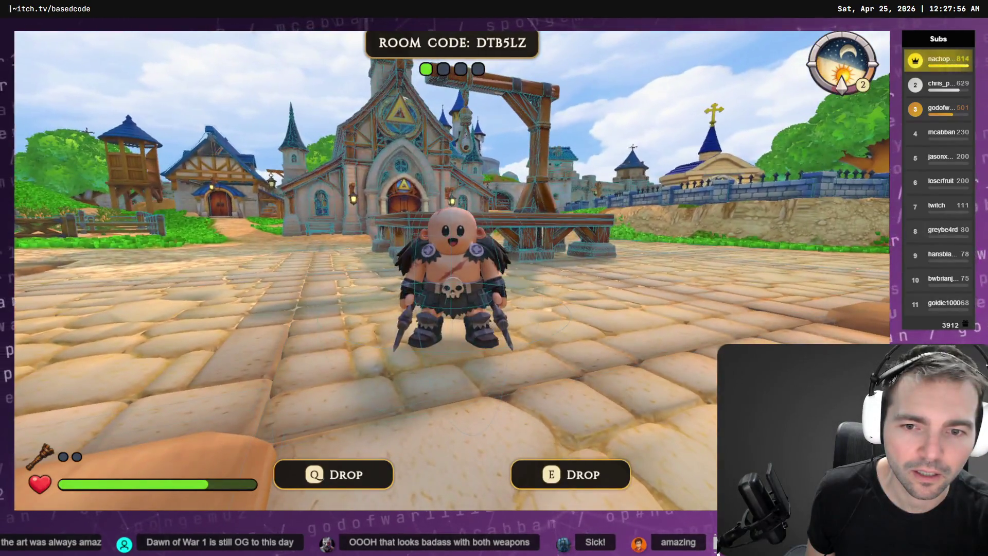
pyautogui.press('F8')
pyautogui.moveTo(509, 149); pyautogui.dragTo(509, 159)
pyautogui.press('F5')
pyautogui.press('w')
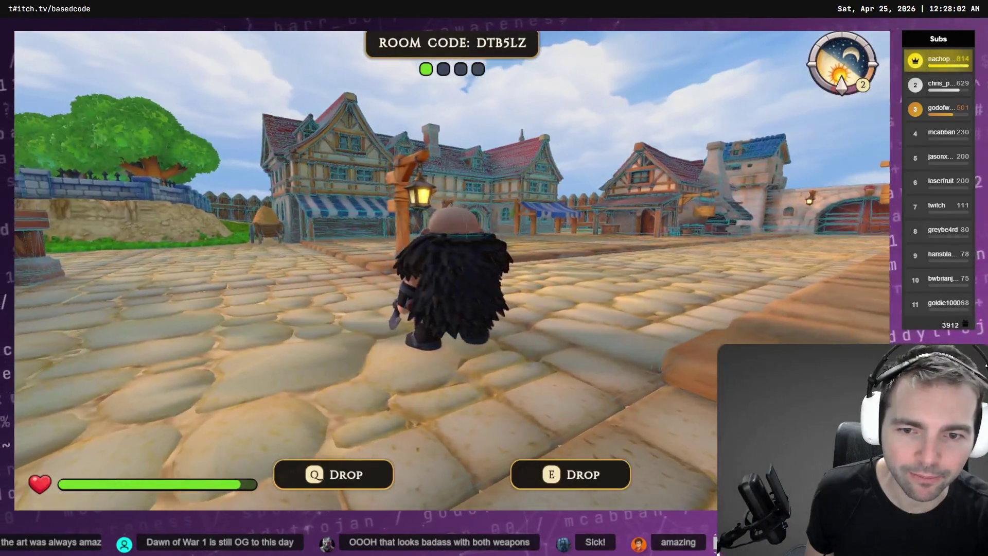
pyautogui.hotkey('alt', 'Tab')
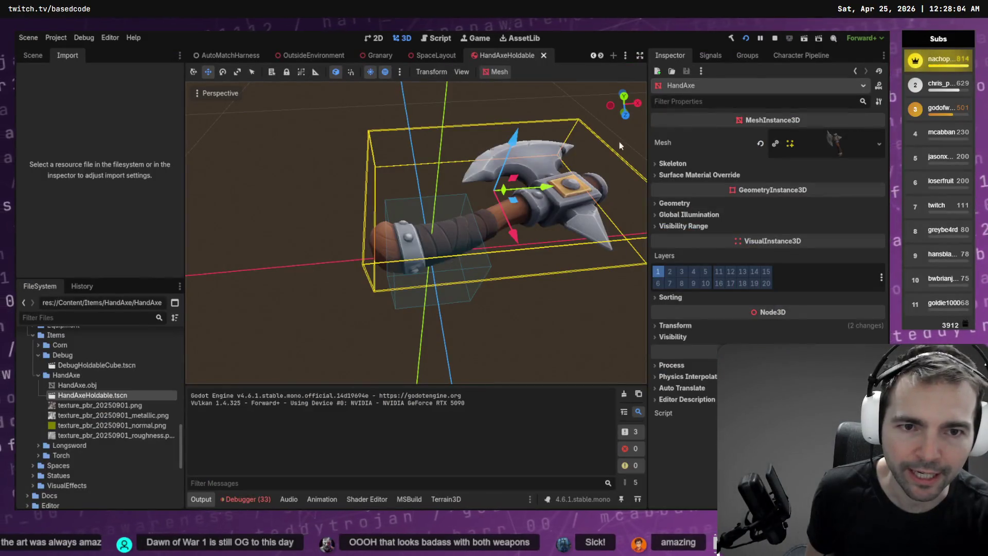
pyautogui.moveTo(498, 164); pyautogui.dragTo(499, 163)
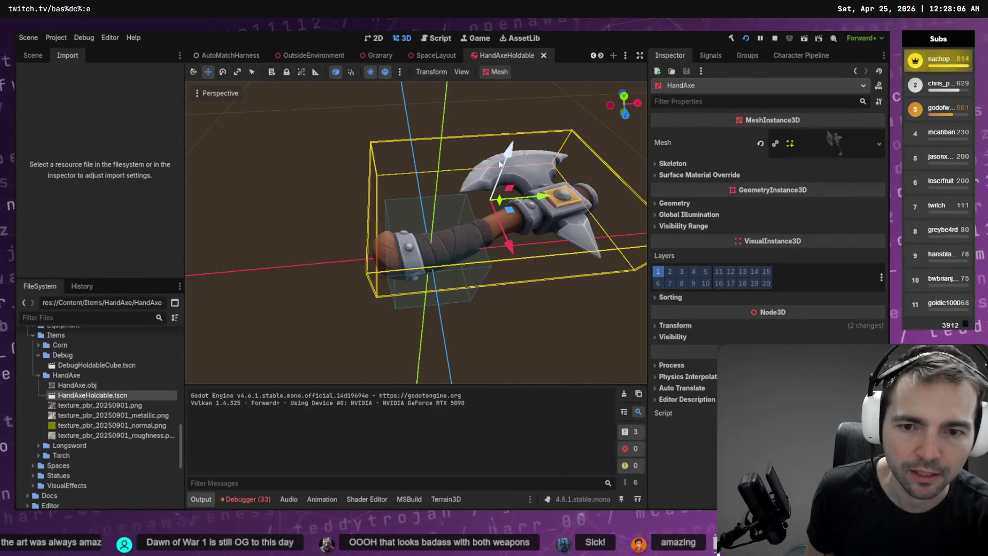
# - Switch to the running game with the adjusted axe
pyautogui.hotkey('alt', 'Tab')
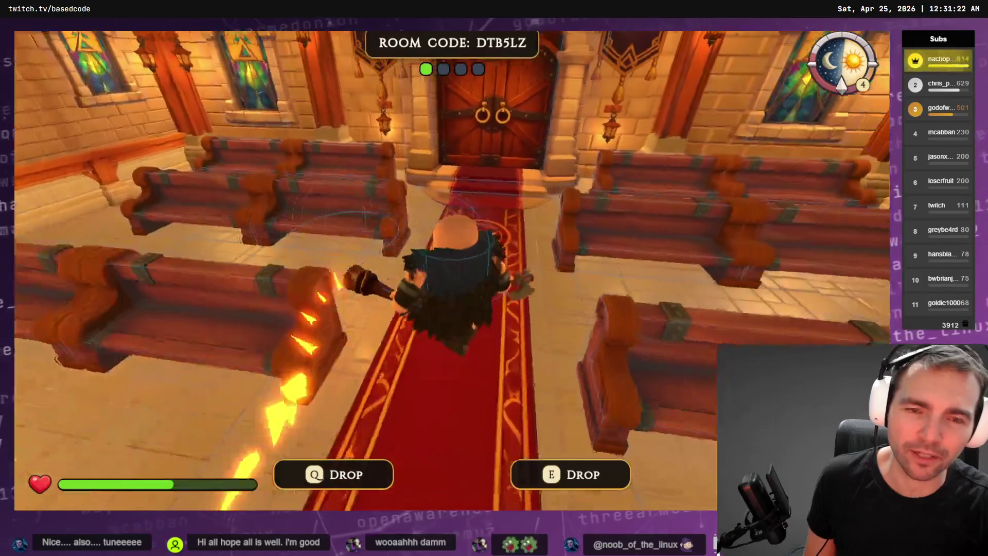
# - Go outside into town, drop and pick up the torch again, then stop the game
pyautogui.press('f')
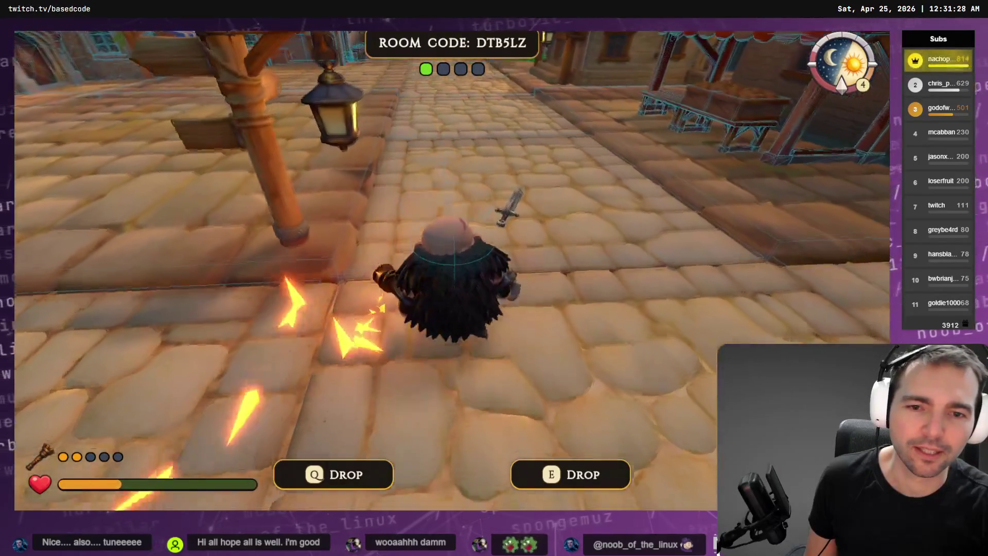
pyautogui.press('e')
pyautogui.press('e')
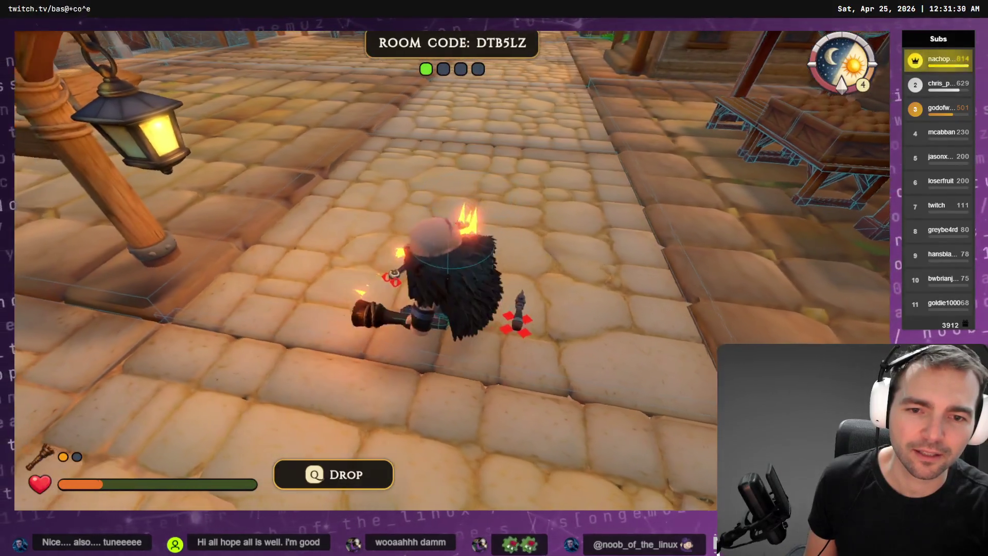
pyautogui.press('e')
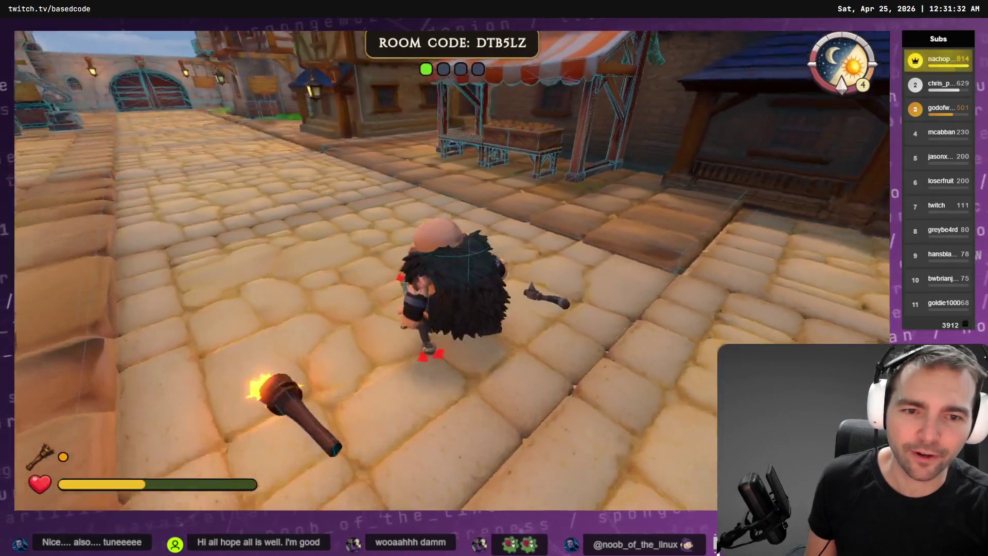
pyautogui.press('F8')
pyautogui.hotkey('alt', 'Tab')
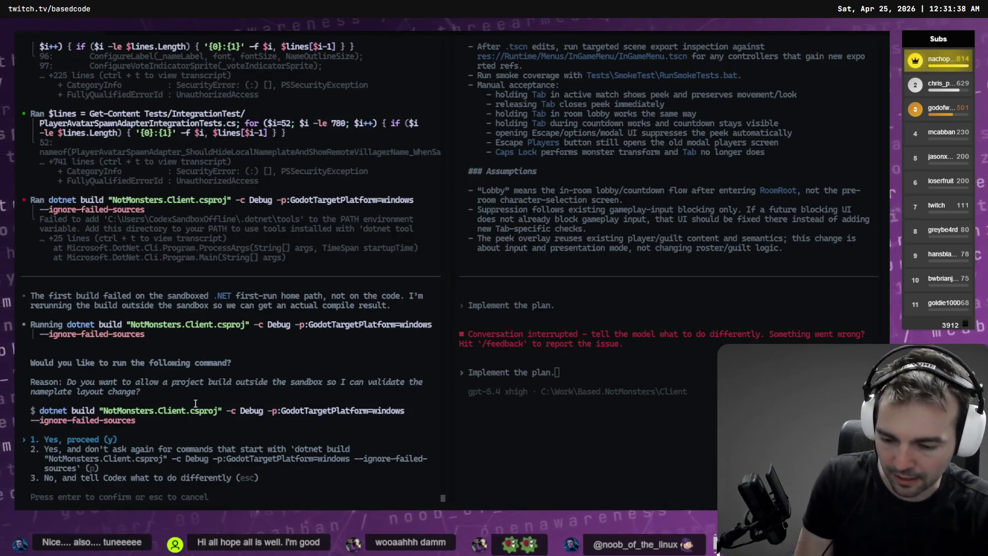
# - Approve the out-of-sandbox NotMonsters.Client dotnet build and return to Godot
pyautogui.press('Return')
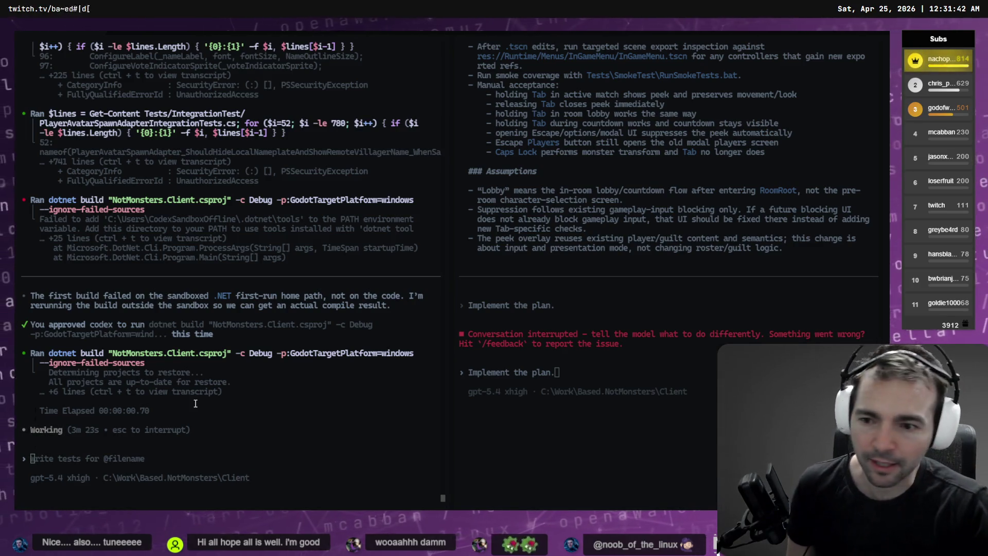
pyautogui.hotkey('alt', 'Tab')
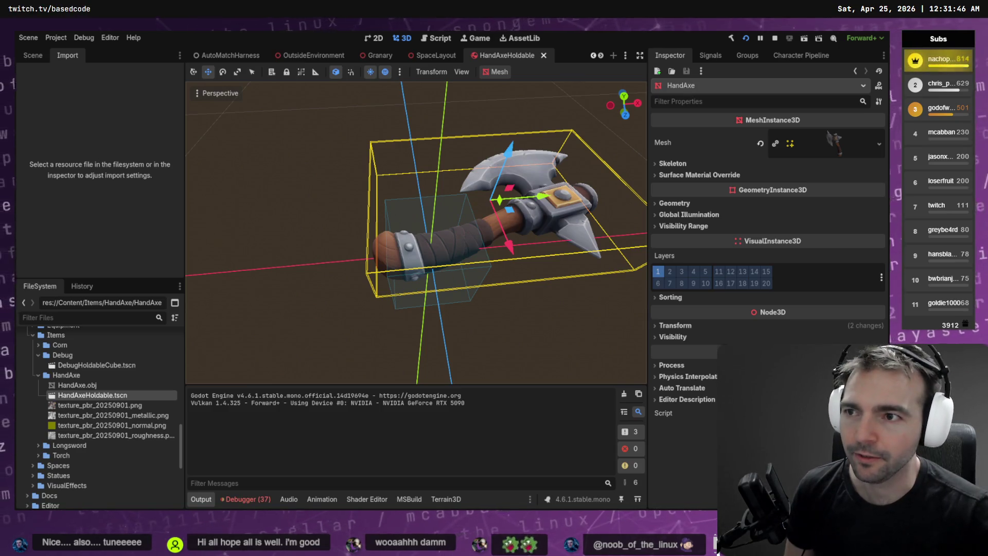
# - Select the CollisionShape3D node and shorten the box's height on the hand axe
pyautogui.click(32, 55)
pyautogui.click(106, 115)
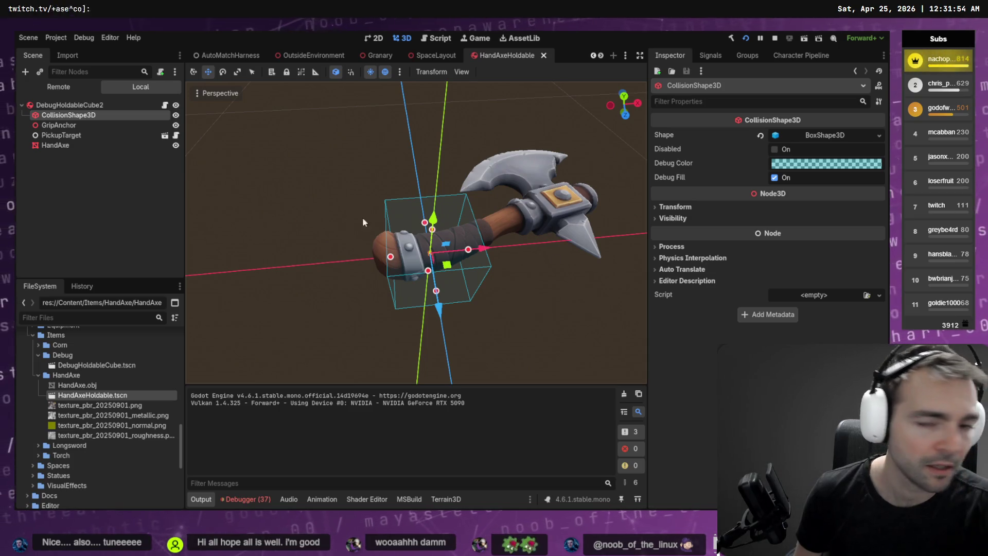
pyautogui.moveTo(468, 229); pyautogui.dragTo(458, 191)
pyautogui.press('f')
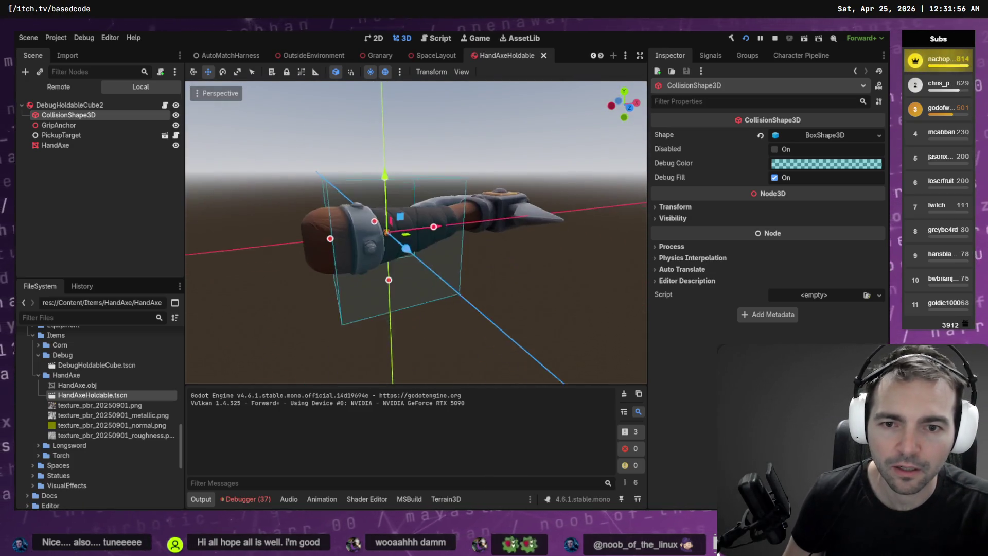
pyautogui.moveTo(374, 264)
pyautogui.mouseDown()
pyautogui.moveTo(404, 282)
pyautogui.moveTo(401, 201)
pyautogui.moveTo(391, 268)
pyautogui.moveTo(581, 251)
pyautogui.moveTo(437, 257)
pyautogui.mouseUp()
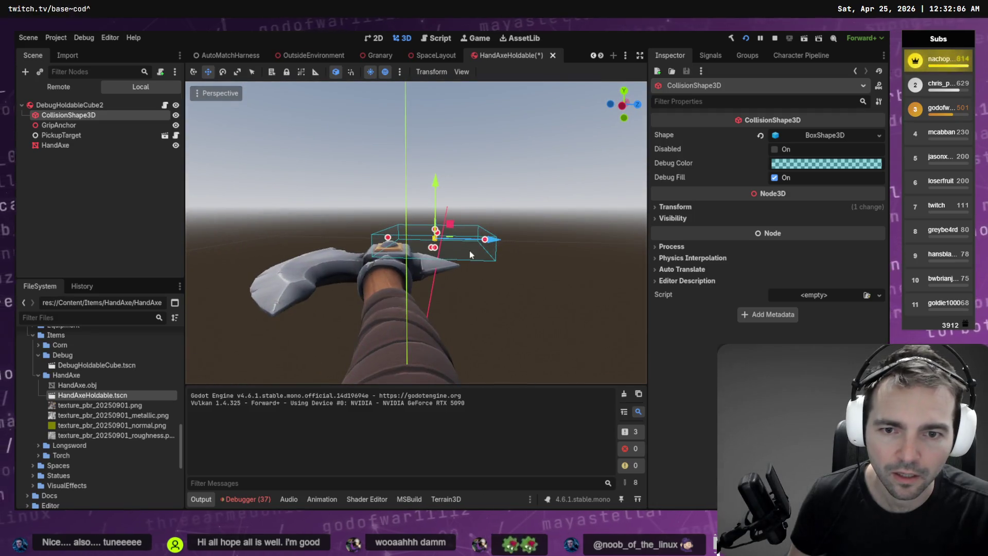
# - Set the collision shape's Y position to 0 in the Inspector
pyautogui.click(726, 207)
pyautogui.click(766, 232)
pyautogui.write('0')
pyautogui.press('Return')
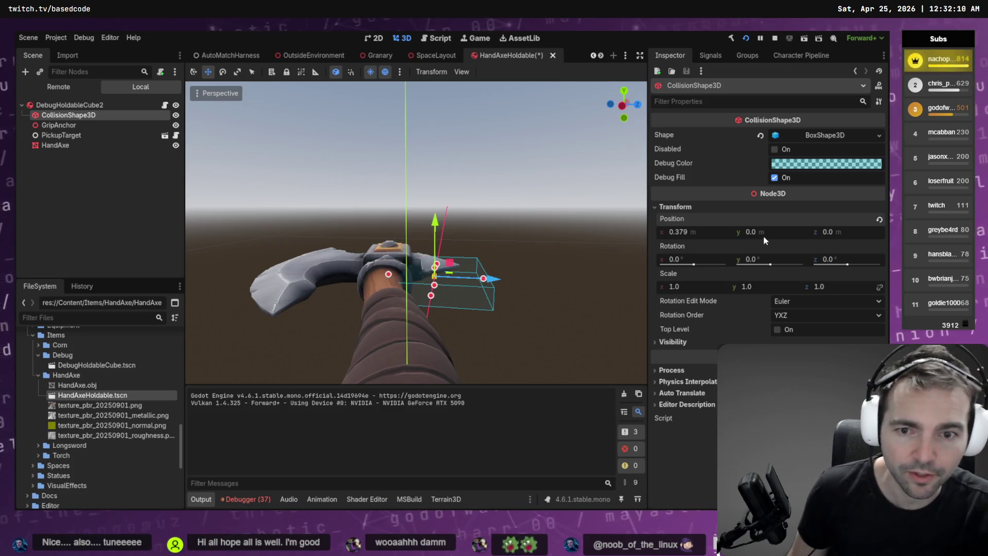
# - Approve the pending command in the Codex terminal and return to Godot
pyautogui.hotkey('alt', 'Tab')
pyautogui.press('Return')
pyautogui.hotkey('alt', 'Tab')
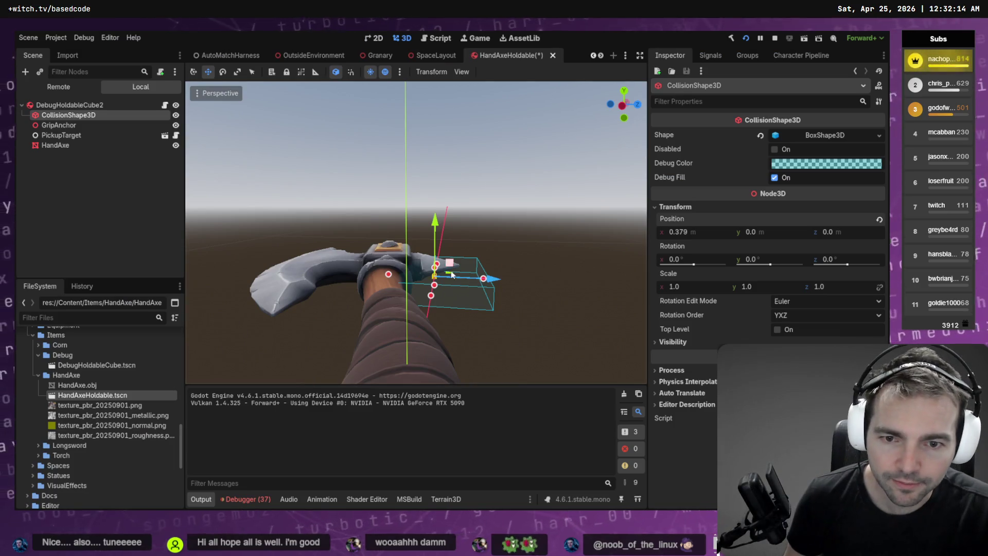
# - Slide the collision box onto the axe head at 0.456, 0.0, -0.315
pyautogui.moveTo(491, 283); pyautogui.dragTo(365, 276)
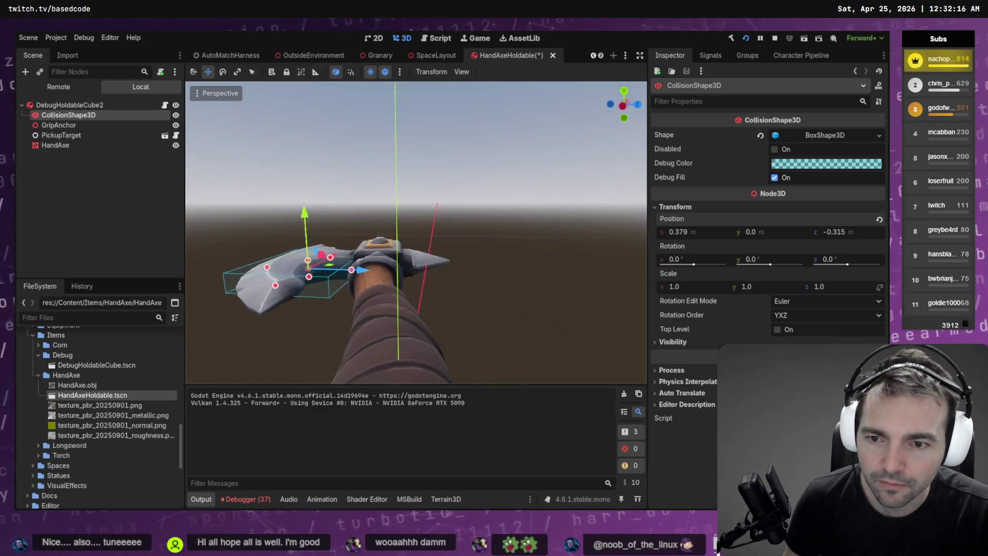
pyautogui.scroll(5, 417, 231)
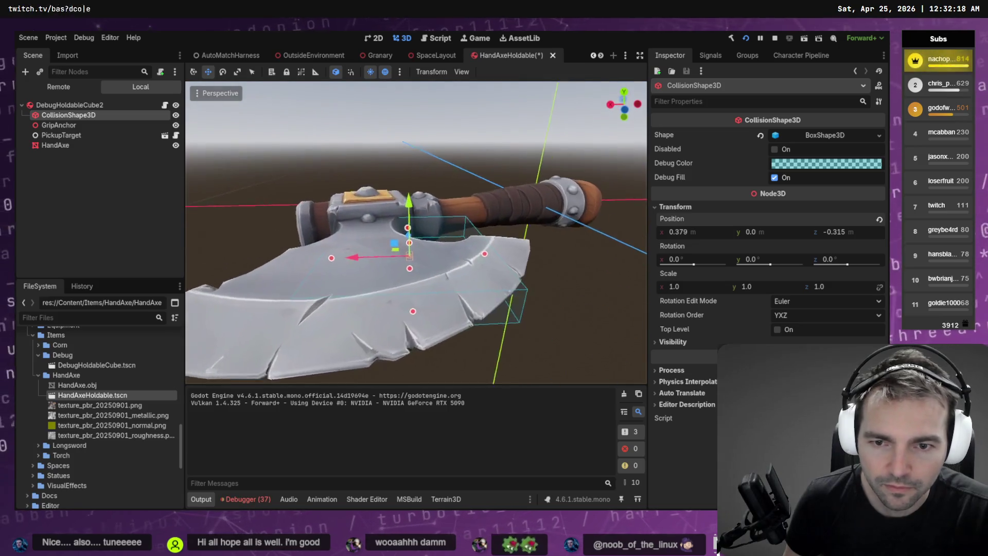
pyautogui.moveTo(360, 273)
pyautogui.mouseDown()
pyautogui.moveTo(403, 273)
pyautogui.moveTo(369, 247)
pyautogui.mouseUp()
pyautogui.press('e')
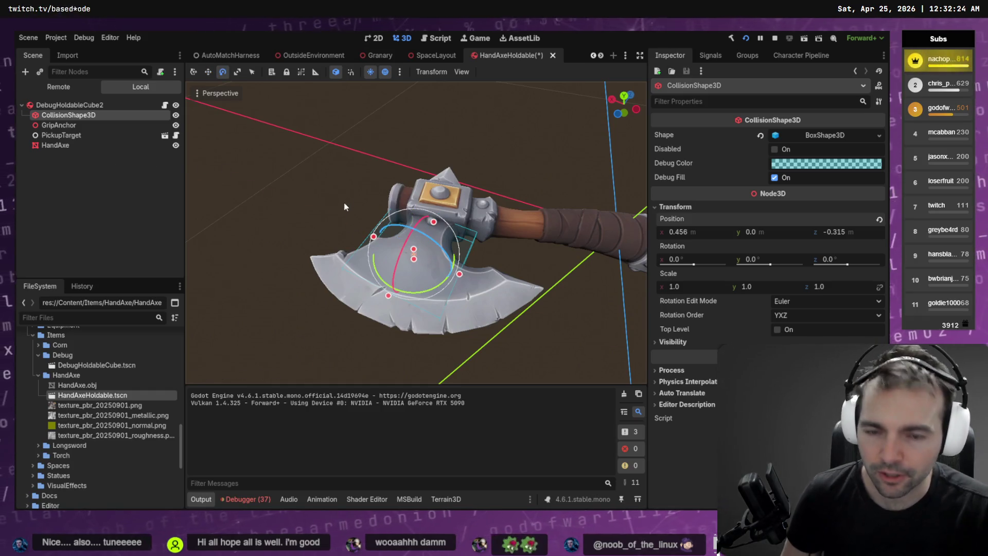
pyautogui.press('Delete')
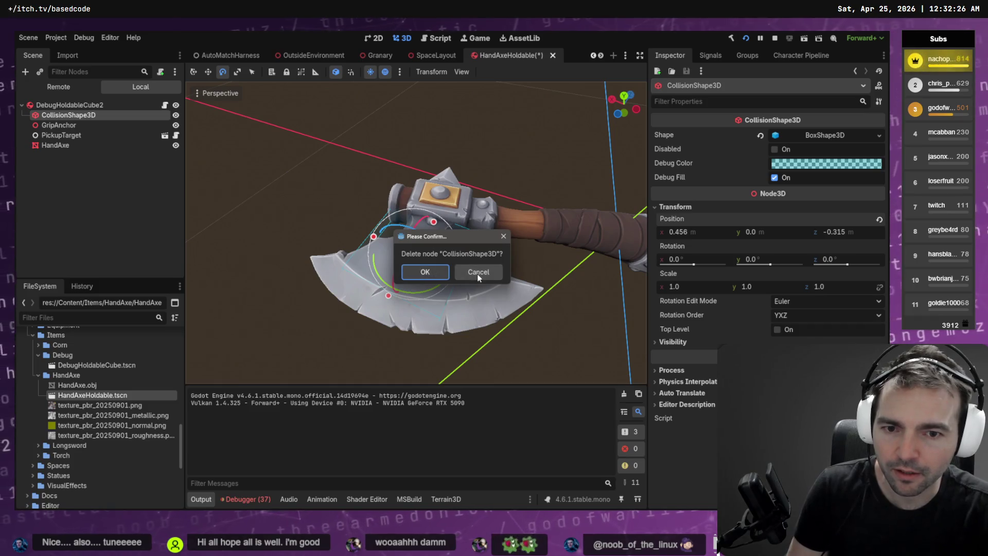
# - Cancel the delete prompt and change the collision shape to a CylinderShape3D
pyautogui.click(476, 276)
pyautogui.click(877, 135)
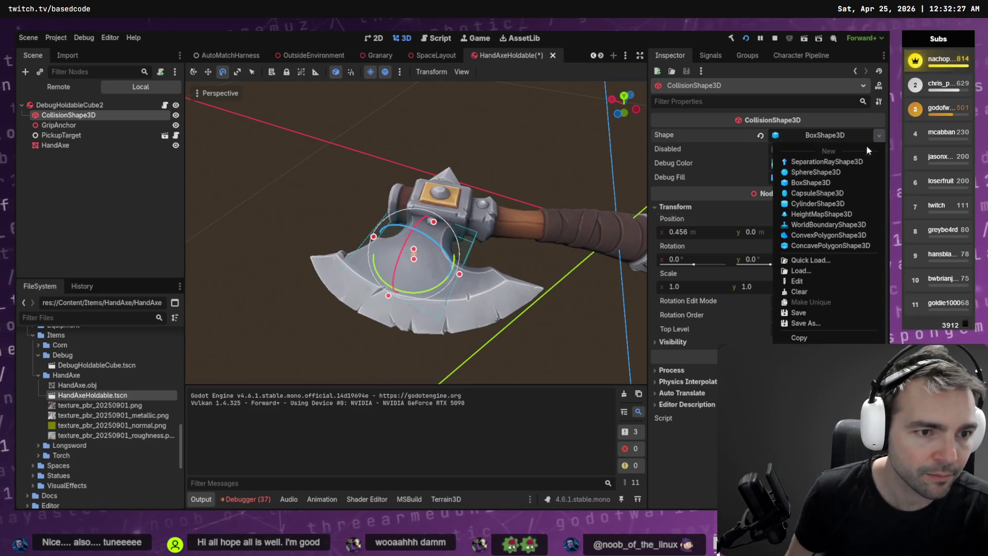
pyautogui.click(823, 203)
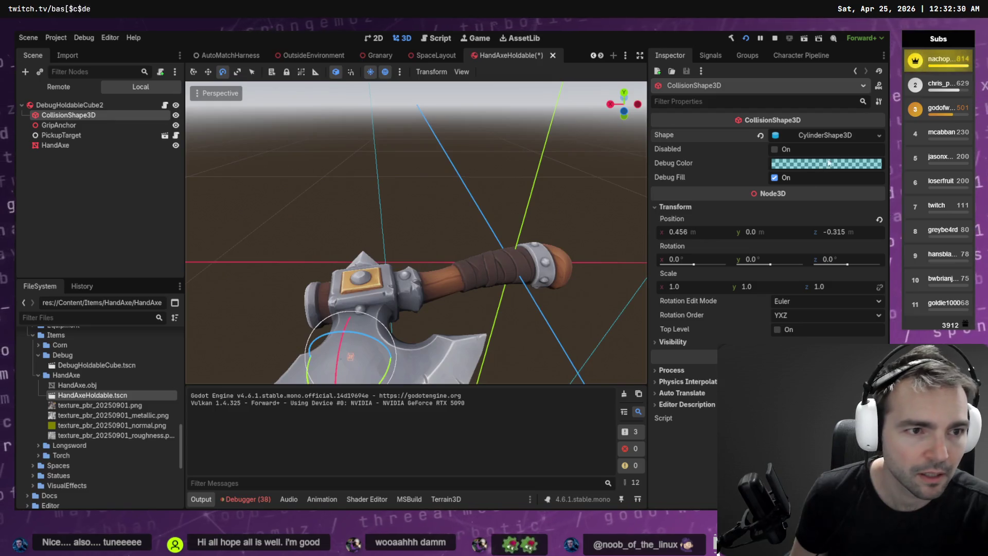
pyautogui.click(877, 135)
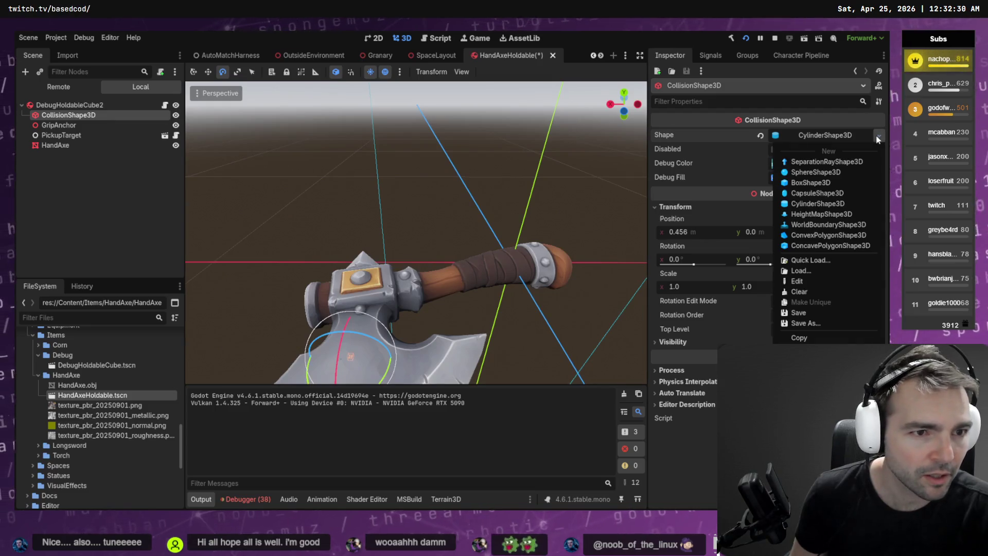
pyautogui.click(817, 203)
# - Shorten the collision cylinder's height and shrink its radius
pyautogui.scroll(-3, 472, 225)
pyautogui.moveTo(396, 318); pyautogui.dragTo(396, 359)
pyautogui.moveTo(397, 305)
pyautogui.mouseDown()
pyautogui.moveTo(376, 172)
pyautogui.moveTo(410, 314)
pyautogui.mouseUp()
pyautogui.press('f')
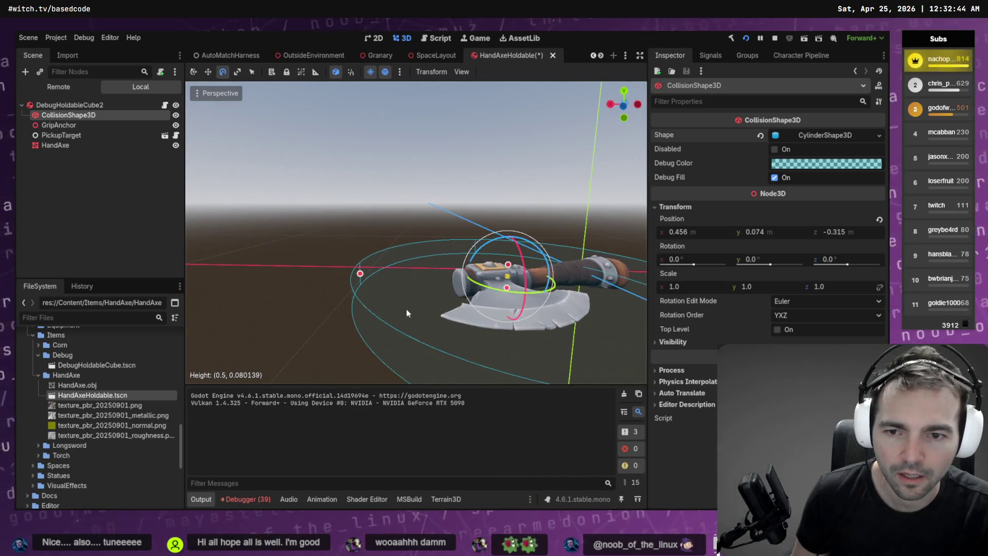
pyautogui.moveTo(362, 273)
pyautogui.mouseDown()
pyautogui.moveTo(409, 288)
pyautogui.moveTo(517, 231)
pyautogui.moveTo(483, 266)
pyautogui.mouseUp()
# - Move the cylinder along Z and slightly along X toward the axe head
pyautogui.press('w')
pyautogui.press('g')
pyautogui.press('z')
pyautogui.click(501, 254)
pyautogui.moveTo(411, 254); pyautogui.dragTo(431, 252)
pyautogui.moveTo(432, 204); pyautogui.dragTo(456, 271)
pyautogui.hotkey('ctrl', 'z')
# - Fit the cylinder around the axe head at 0.475, -0.001, -0.287, with Y set to 0
pyautogui.moveTo(339, 219); pyautogui.dragTo(346, 249)
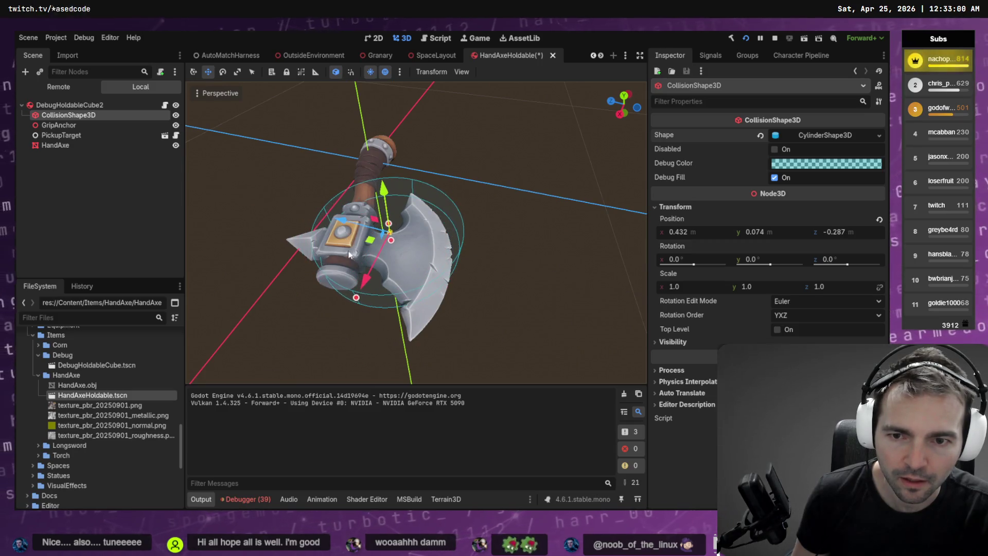
pyautogui.moveTo(369, 282)
pyautogui.mouseDown()
pyautogui.moveTo(360, 300)
pyautogui.moveTo(442, 296)
pyautogui.moveTo(455, 265)
pyautogui.mouseUp()
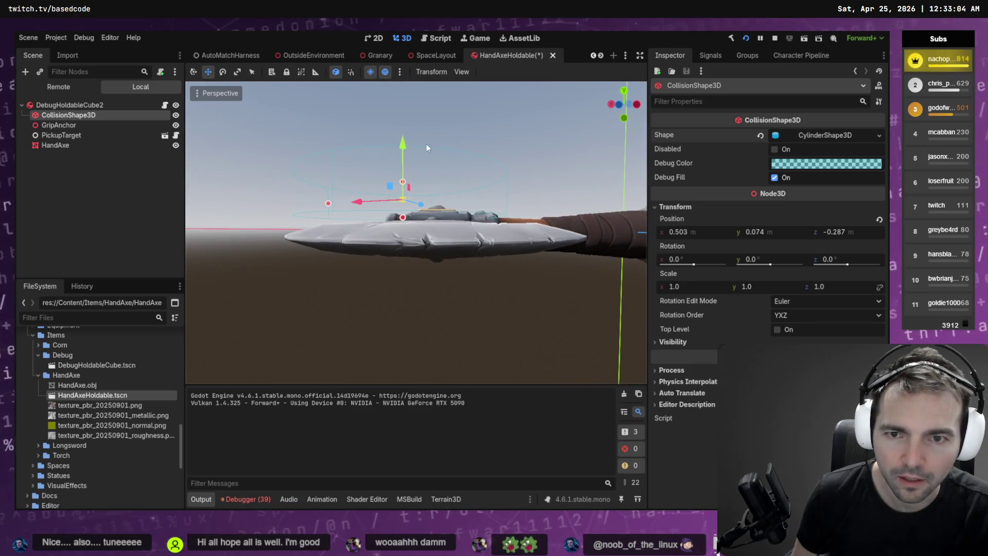
pyautogui.moveTo(403, 145); pyautogui.dragTo(419, 179)
pyautogui.click(773, 236)
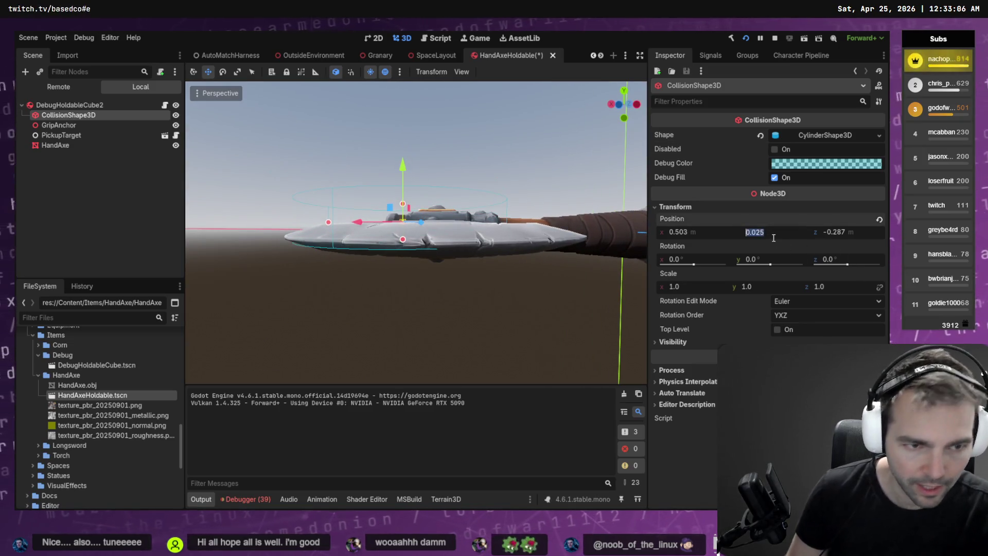
pyautogui.write('0')
pyautogui.press('Return')
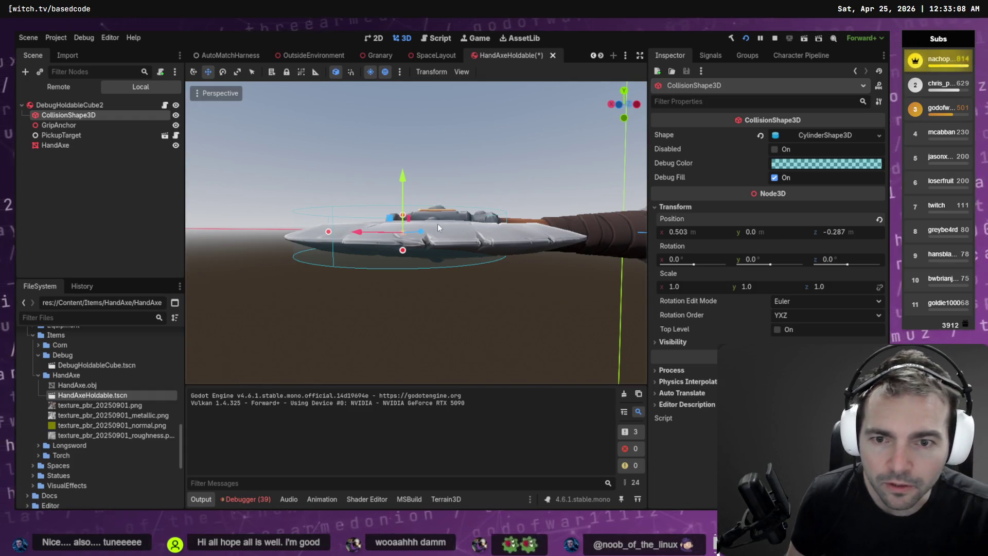
pyautogui.moveTo(372, 234)
pyautogui.mouseDown()
pyautogui.moveTo(414, 220)
pyautogui.moveTo(421, 244)
pyautogui.moveTo(427, 216)
pyautogui.moveTo(448, 195)
pyautogui.moveTo(494, 180)
pyautogui.mouseUp()
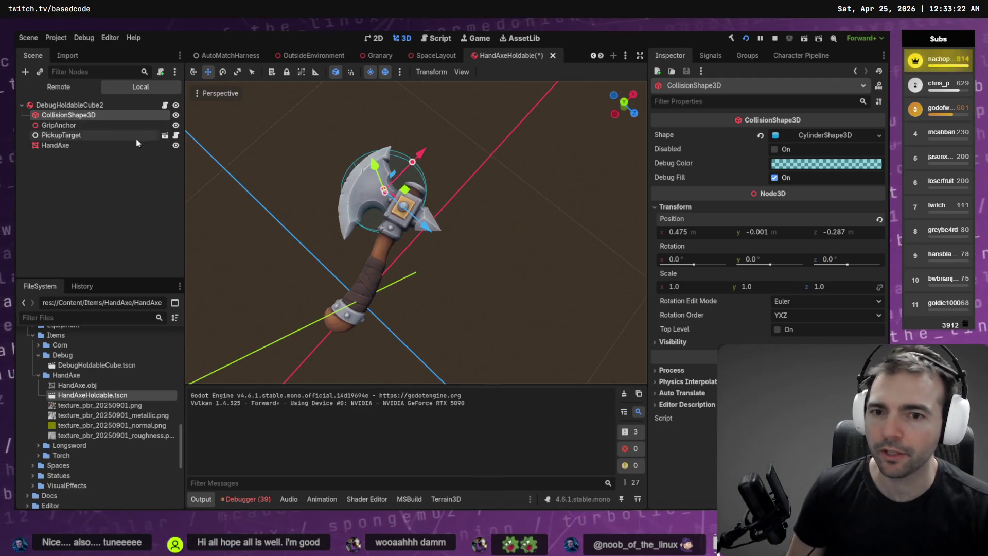
# - Add a second CollisionShape3D child to the root node with a capsule shape
pyautogui.rightClick(81, 107)
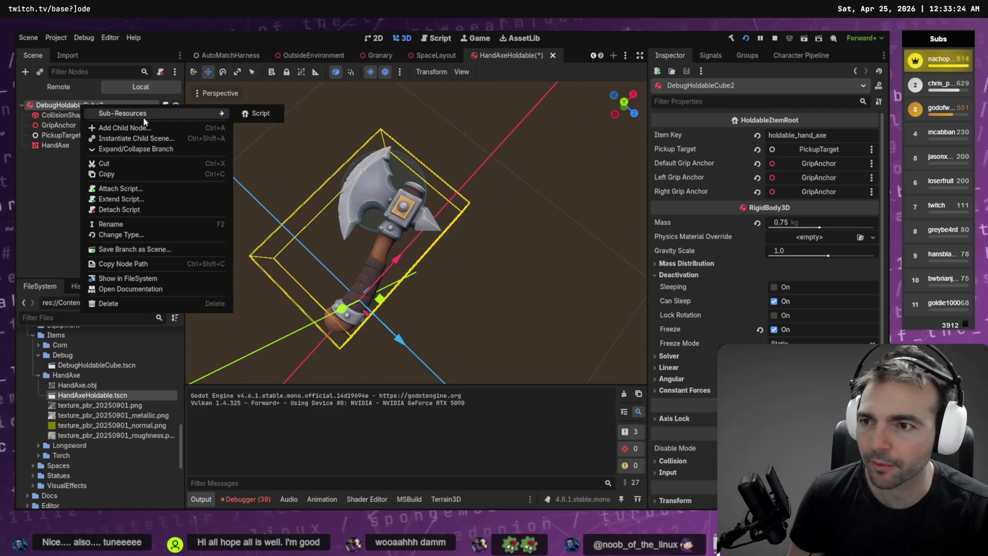
pyautogui.click(103, 126)
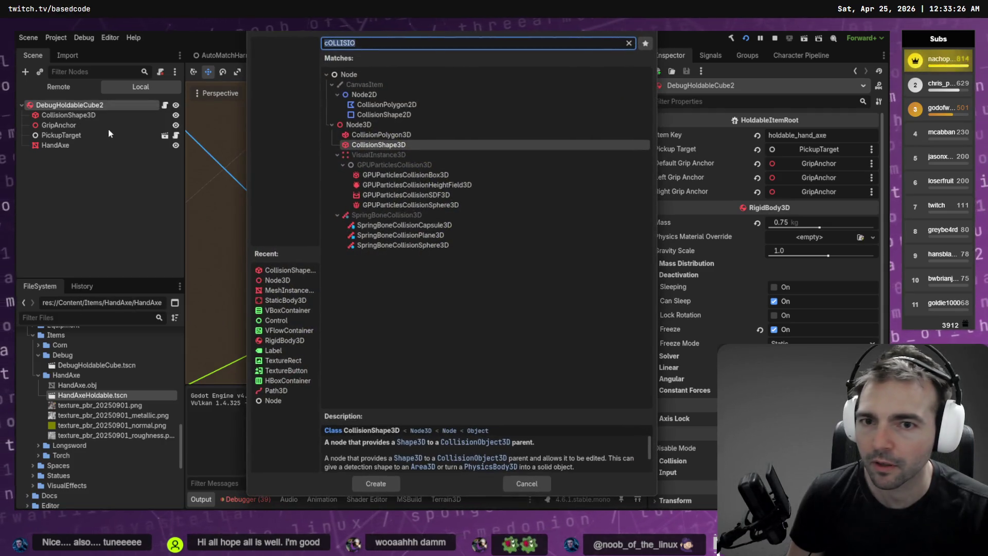
pyautogui.doubleClick(358, 145)
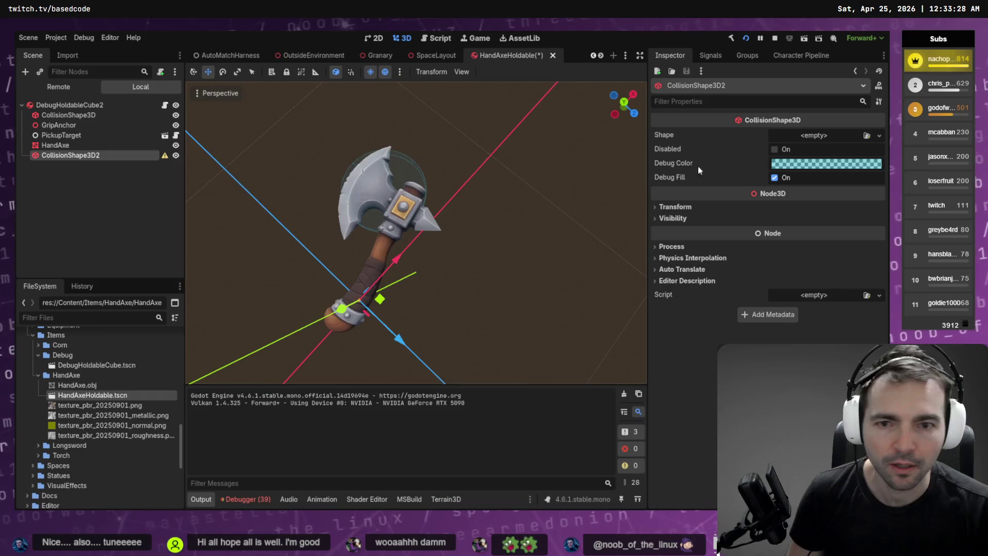
pyautogui.click(879, 137)
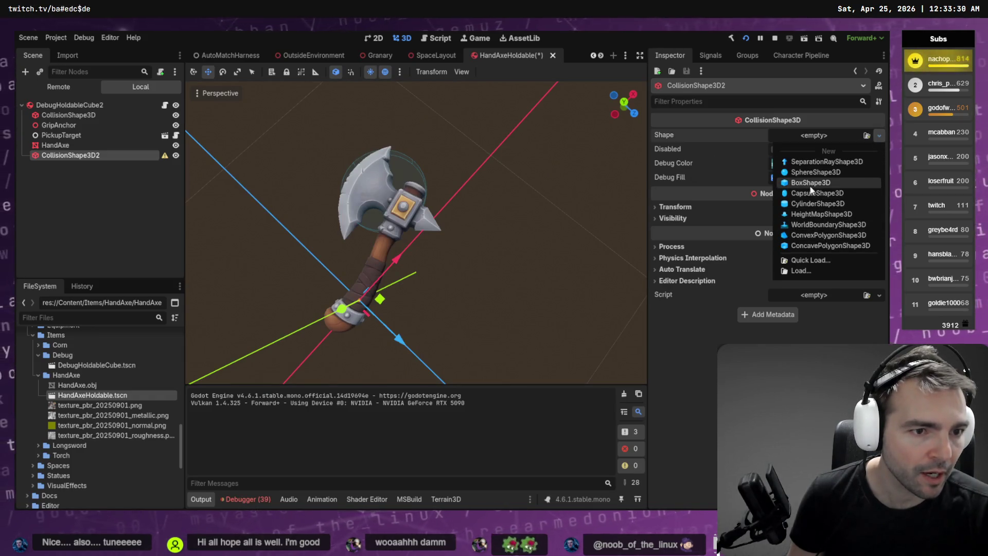
pyautogui.click(817, 193)
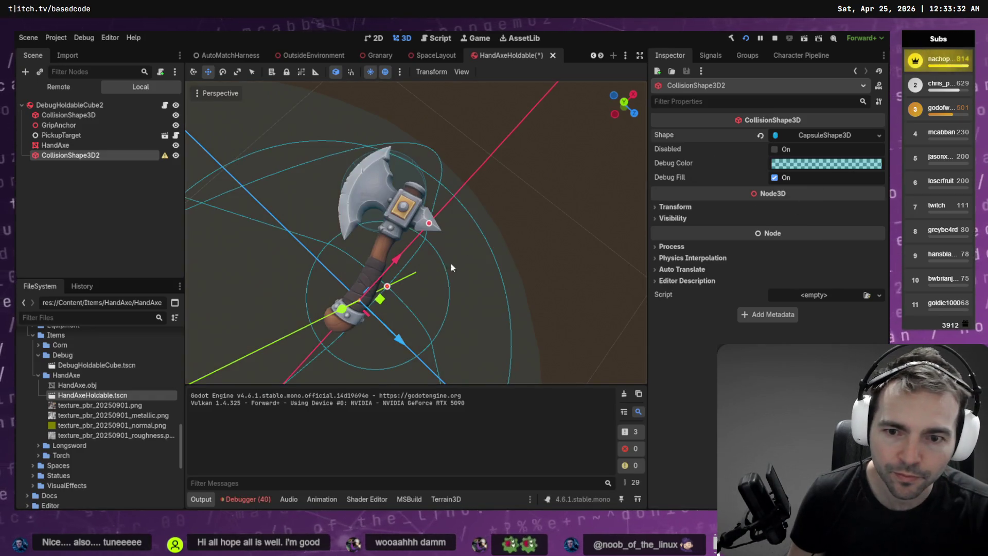
# - Rotate the capsule -90 degrees to lie lengthwise and shrink its radius
pyautogui.moveTo(319, 231); pyautogui.dragTo(292, 237)
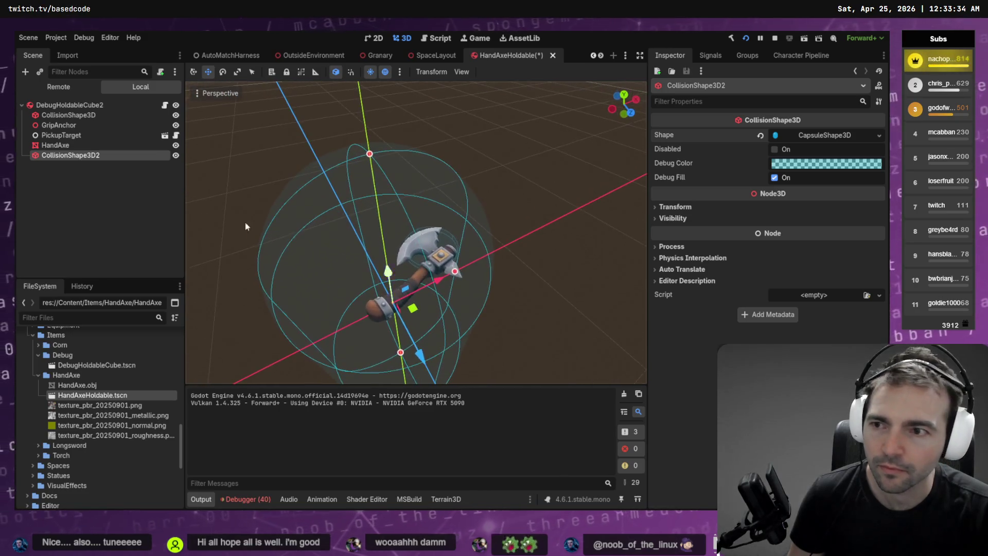
pyautogui.press('e')
pyautogui.moveTo(401, 288)
pyautogui.mouseDown()
pyautogui.moveTo(406, 273)
pyautogui.moveTo(502, 250)
pyautogui.moveTo(465, 275)
pyautogui.mouseUp()
pyautogui.moveTo(394, 334)
pyautogui.mouseDown()
pyautogui.moveTo(517, 273)
pyautogui.moveTo(469, 260)
pyautogui.moveTo(402, 308)
pyautogui.moveTo(308, 345)
pyautogui.moveTo(333, 303)
pyautogui.moveTo(346, 303)
pyautogui.mouseUp()
# - Move the capsule onto the axe handle and tilt it about 11 degrees to match
pyautogui.press('w')
pyautogui.moveTo(434, 298); pyautogui.dragTo(506, 298)
pyautogui.press('e')
pyautogui.moveTo(474, 335)
pyautogui.mouseDown()
pyautogui.moveTo(483, 335)
pyautogui.moveTo(474, 336)
pyautogui.moveTo(473, 347)
pyautogui.moveTo(484, 334)
pyautogui.mouseUp()
pyautogui.press('w')
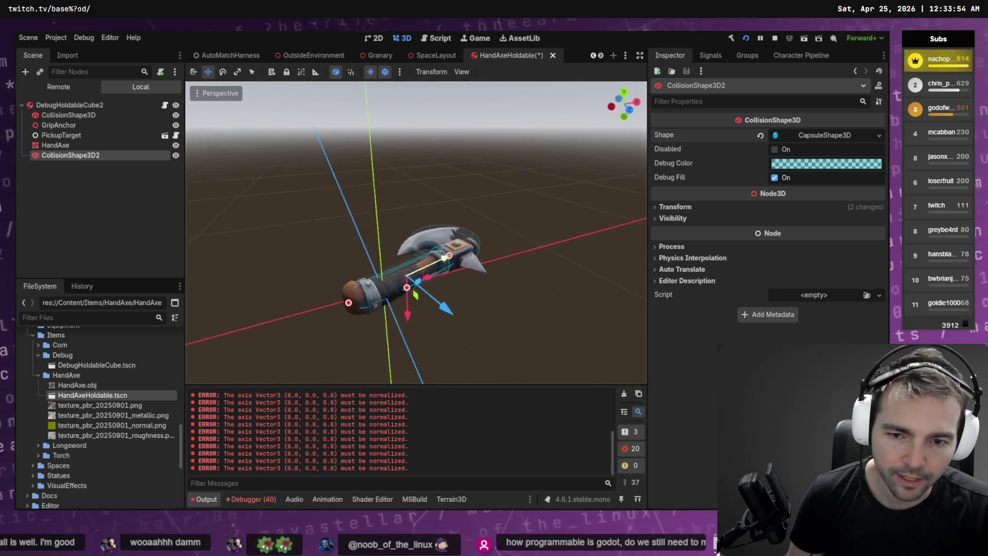
# - Narrow the capsule radius to fit the handle and save the HandAxeHoldable scene
pyautogui.moveTo(416, 232); pyautogui.dragTo(488, 231)
pyautogui.scroll(2, 416, 231)
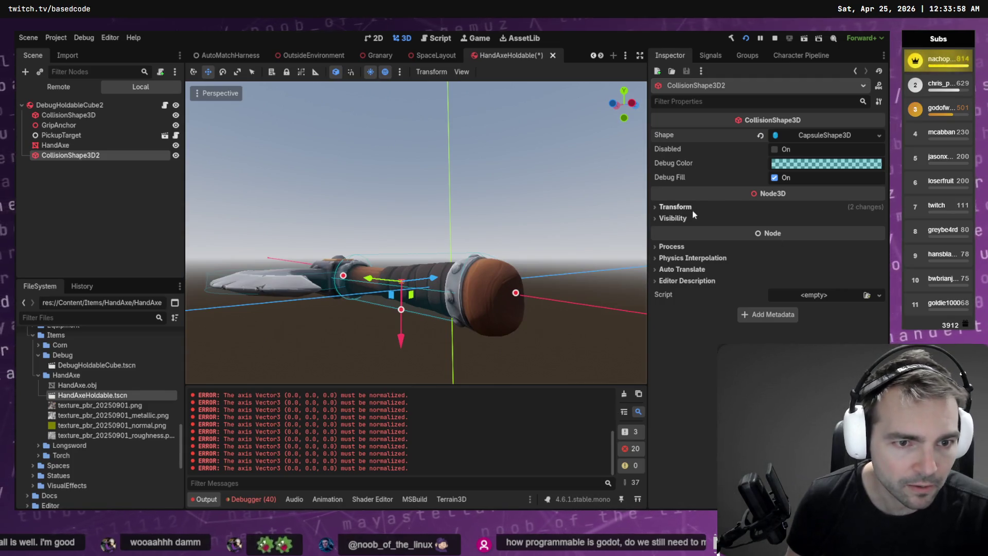
pyautogui.moveTo(401, 311); pyautogui.dragTo(401, 306)
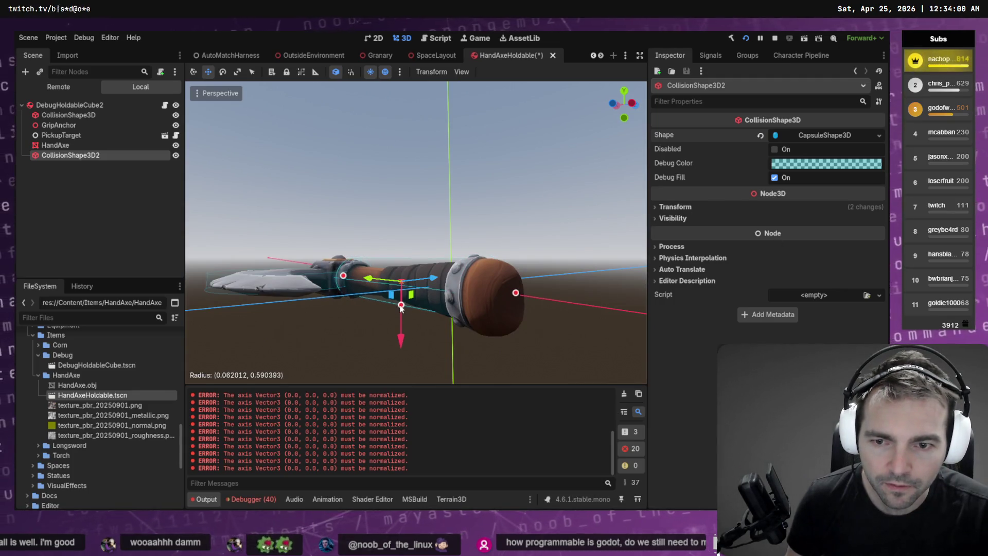
pyautogui.click(674, 207)
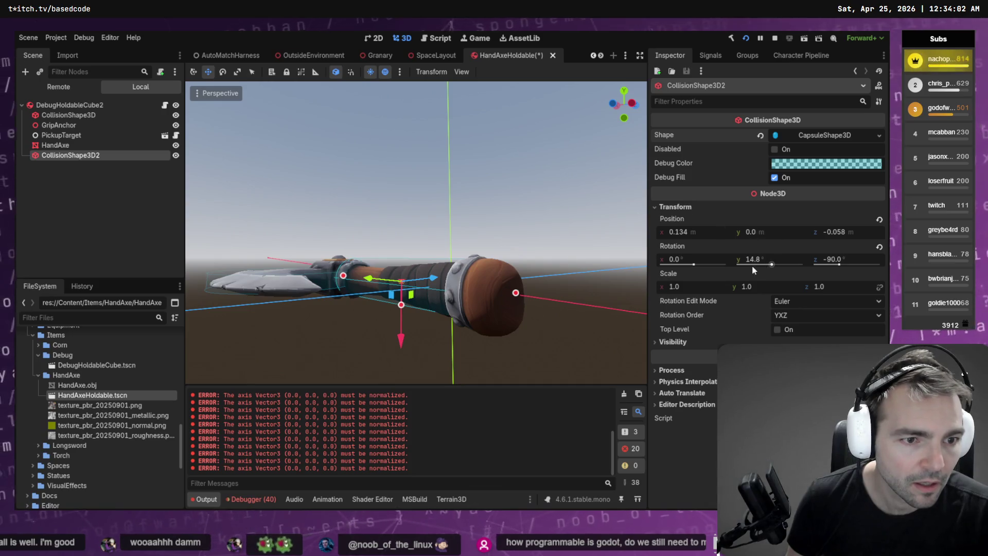
pyautogui.click(396, 230)
pyautogui.moveTo(396, 230); pyautogui.dragTo(470, 199)
pyautogui.hotkey('ctrl', 's')
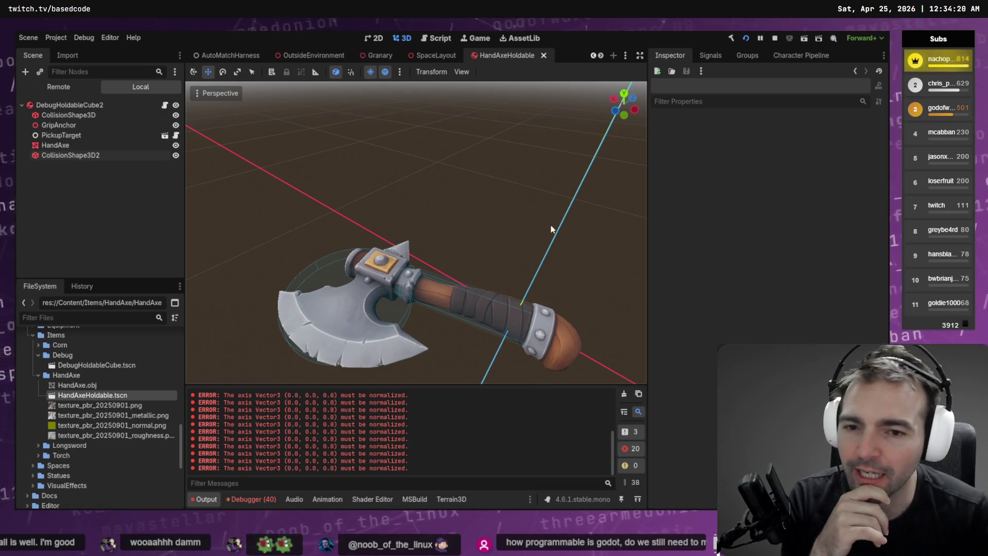
# - Lengthen the CollisionShape3D2 capsule along the handle and save HandAxeHoldable
pyautogui.click(484, 311)
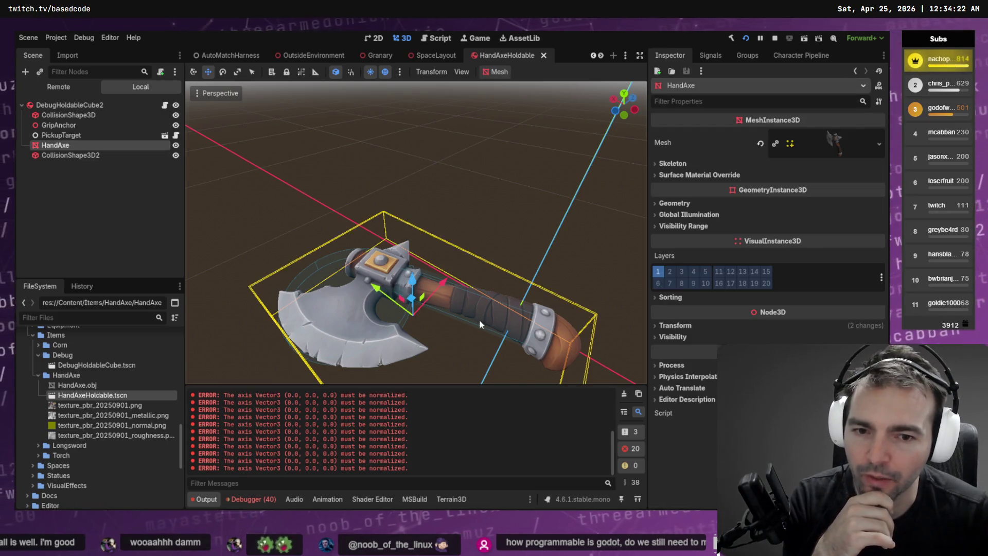
pyautogui.click(489, 271)
pyautogui.click(494, 313)
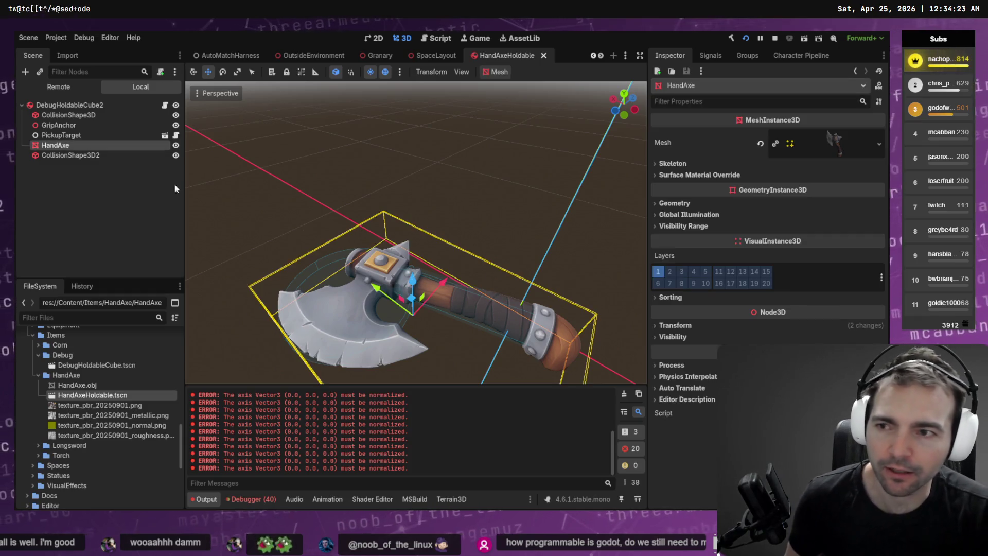
pyautogui.click(82, 157)
pyautogui.moveTo(571, 343)
pyautogui.mouseDown()
pyautogui.moveTo(589, 350)
pyautogui.moveTo(463, 334)
pyautogui.mouseUp()
pyautogui.click(537, 239)
pyautogui.hotkey('ctrl', 's')
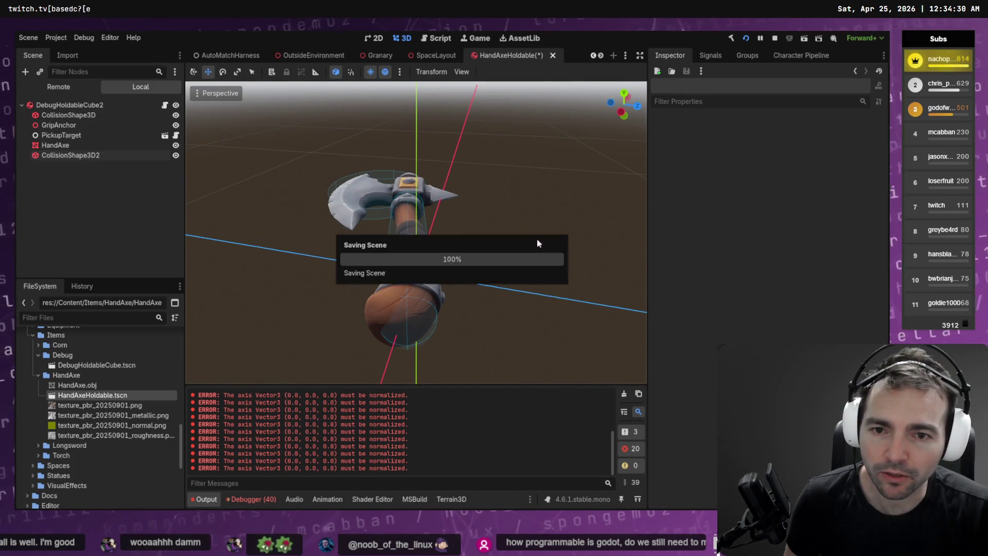
# - Clear the Debugger's error list, then check the Codex terminal
pyautogui.scroll(-5, 467, 144)
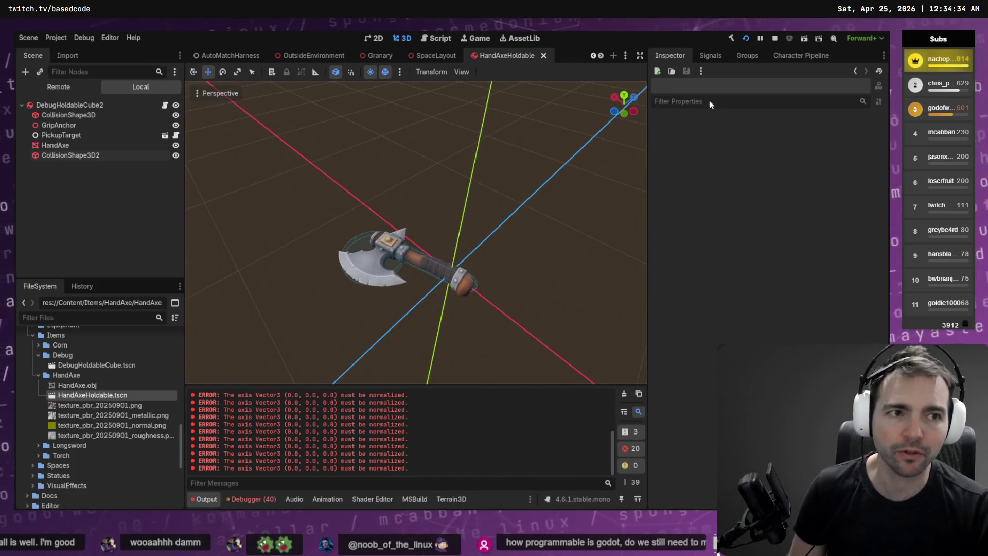
pyautogui.click(268, 499)
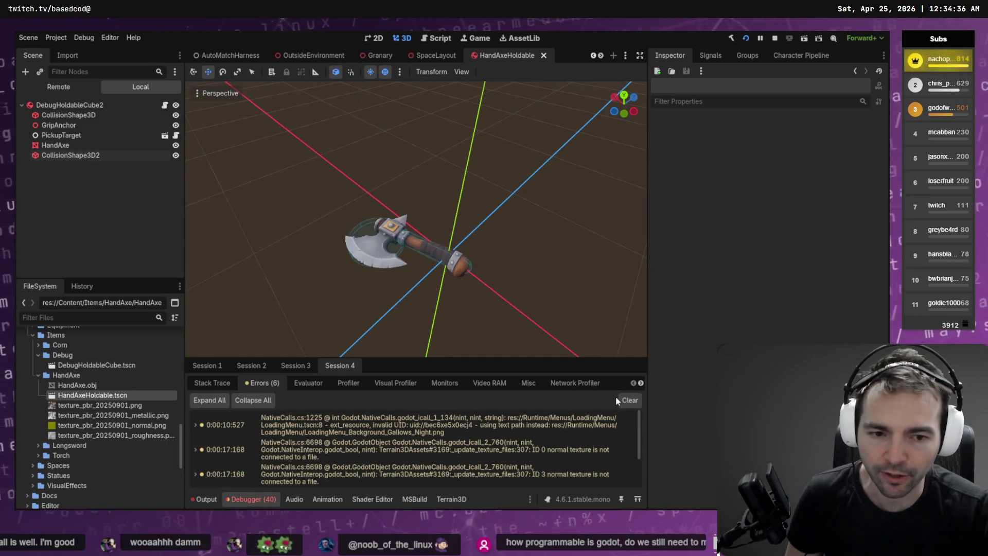
pyautogui.click(630, 400)
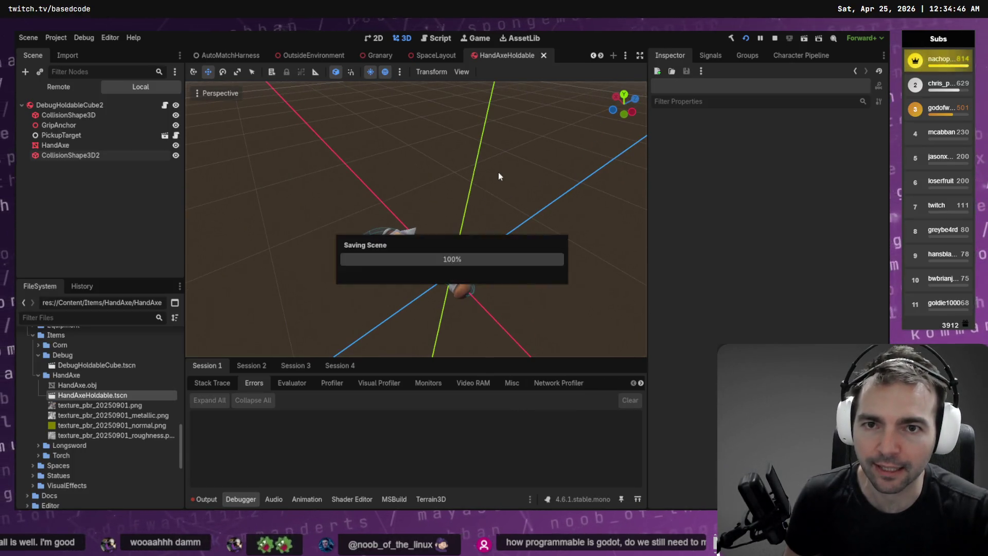
pyautogui.hotkey('alt', 'Tab')
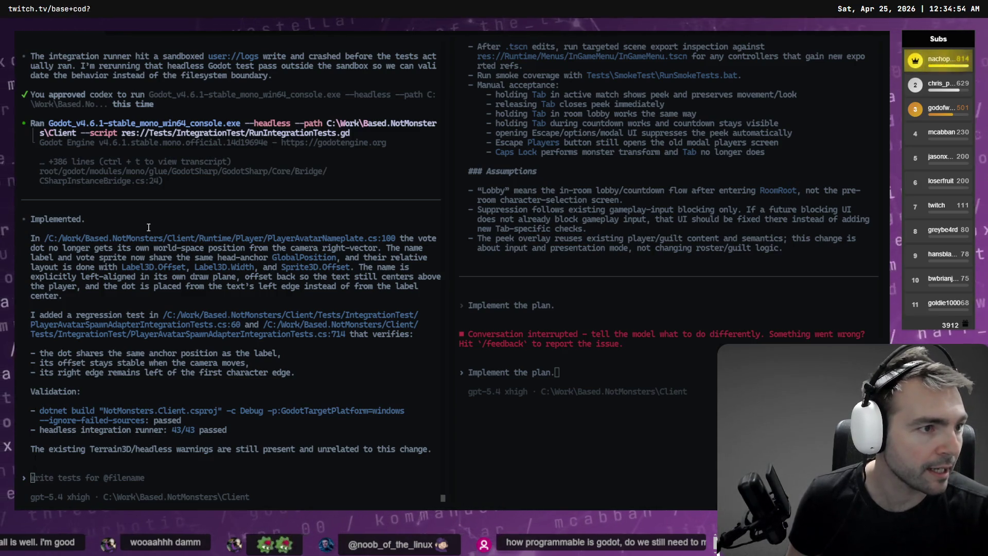
pyautogui.hotkey('alt', 'Tab')
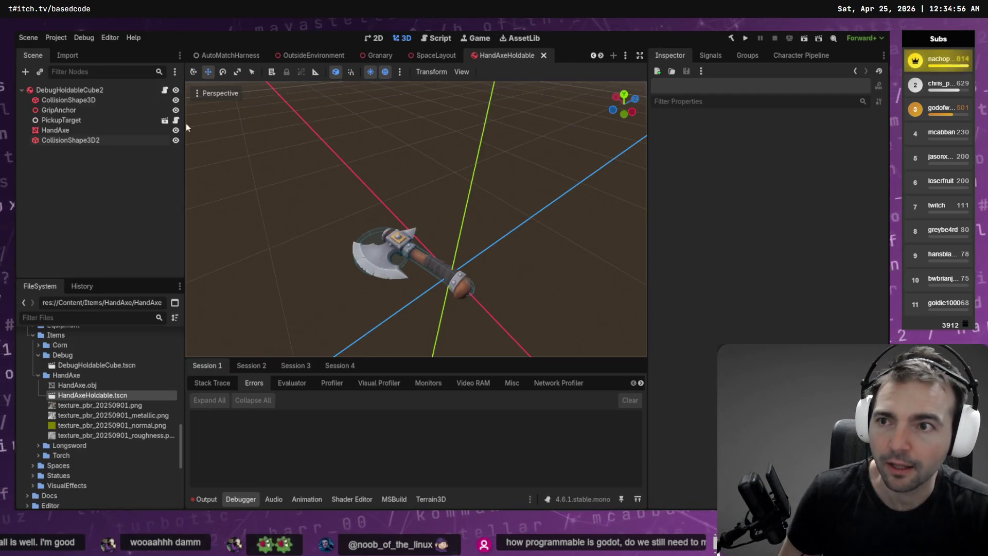
# - Enable multiple run instances under Debug > Customize Run Instances and launch the project with F5
pyautogui.click(109, 38)
pyautogui.moveTo(83, 38)
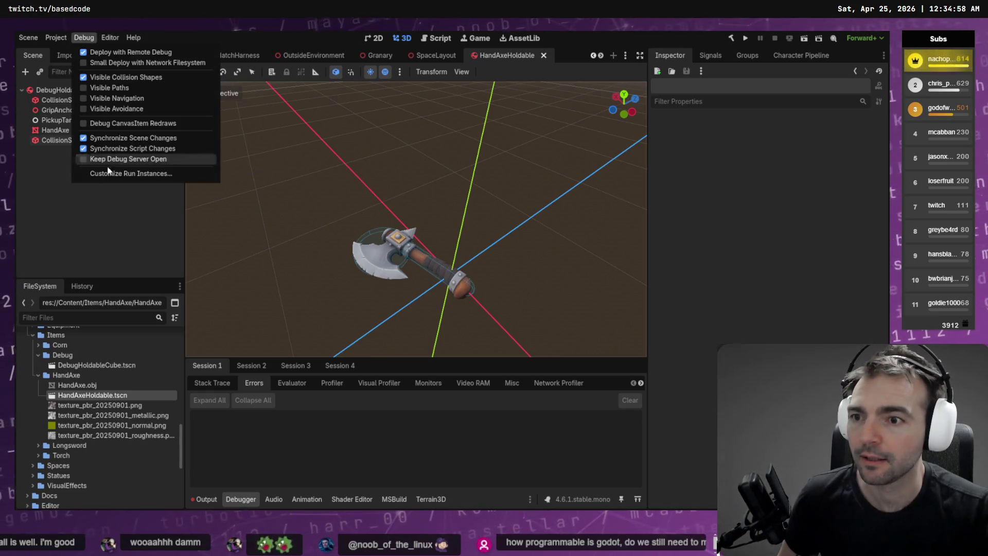
pyautogui.click(122, 175)
pyautogui.click(408, 175)
pyautogui.click(445, 391)
pyautogui.press('F5')
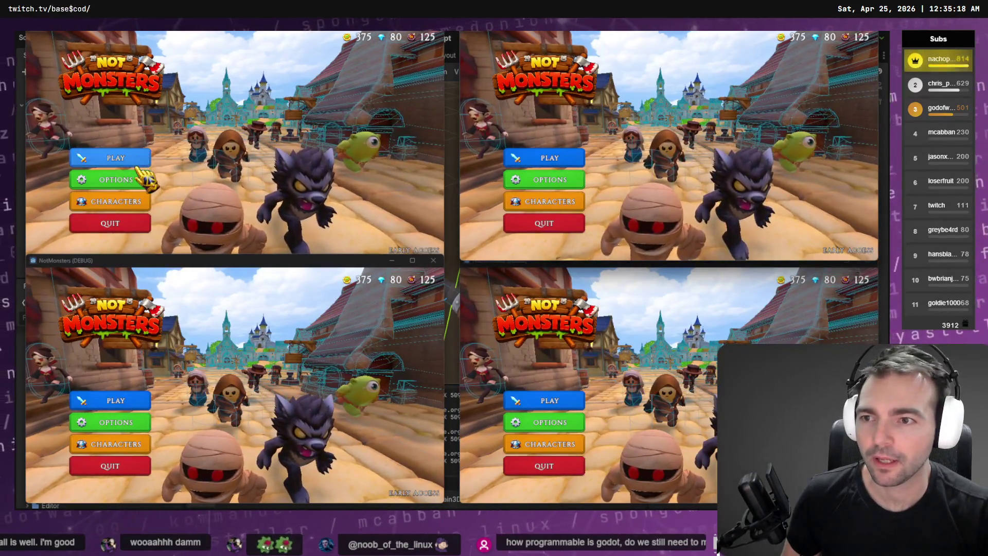
# - Host a new 4-player room from the first game instance
pyautogui.click(136, 158)
pyautogui.click(286, 175)
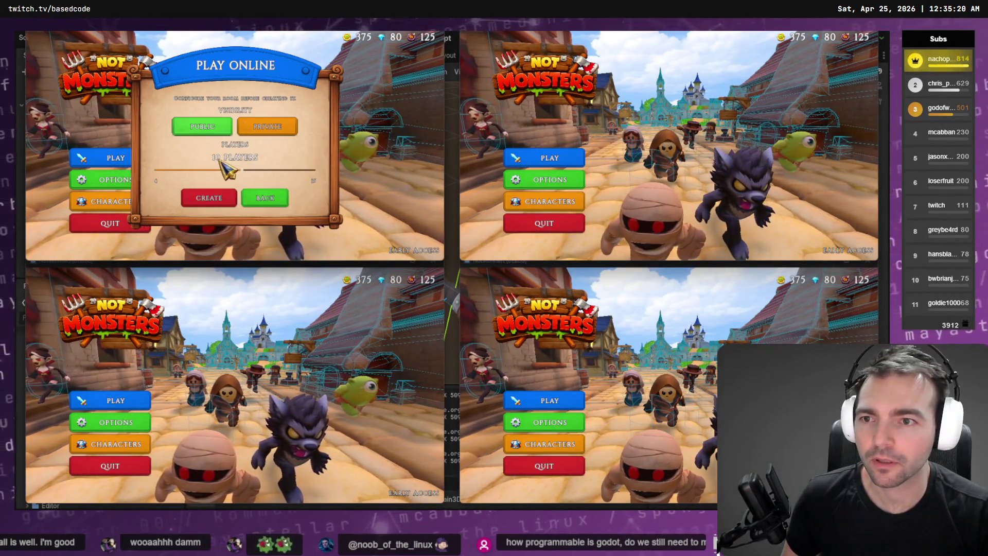
pyautogui.moveTo(226, 169); pyautogui.dragTo(156, 170)
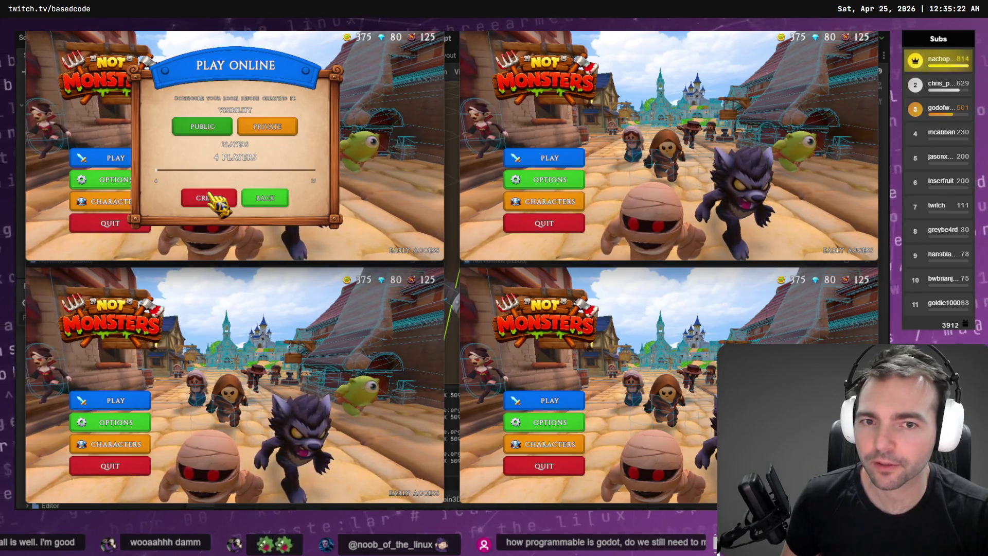
pyautogui.click(211, 198)
# - Matchmake the second, third and fourth instances into the room
pyautogui.click(549, 158)
pyautogui.click(708, 164)
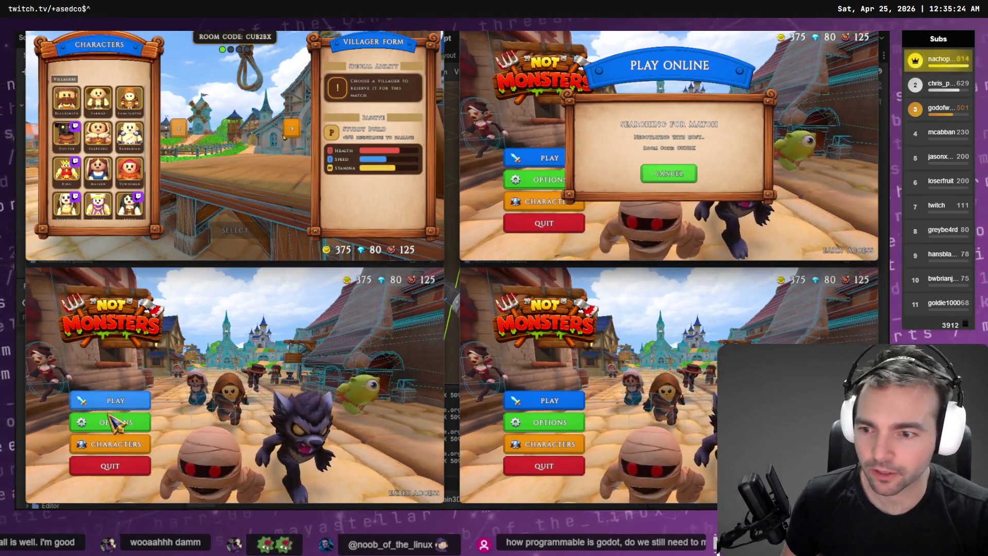
pyautogui.click(116, 400)
pyautogui.click(221, 356)
pyautogui.click(549, 400)
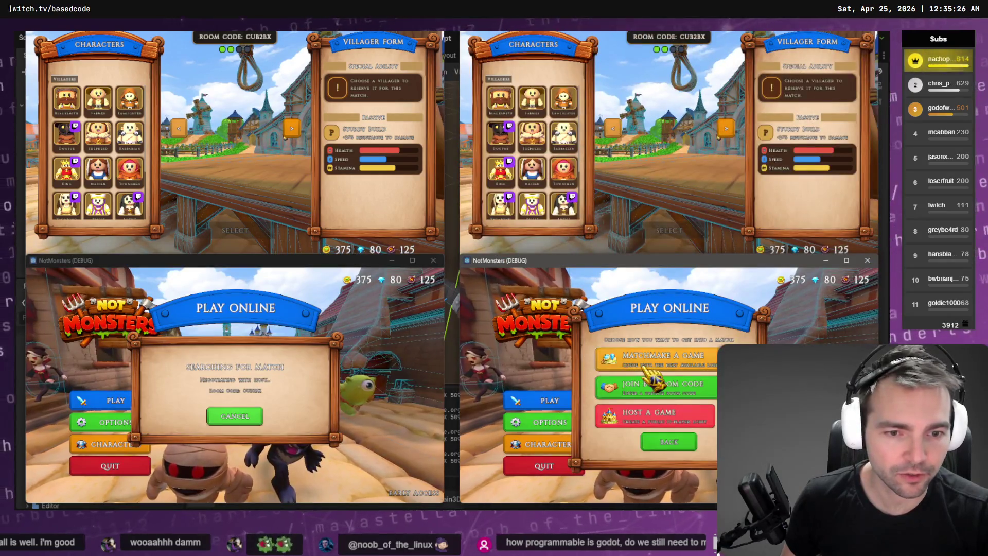
pyautogui.click(647, 366)
# - Pick Barbarian, Priest, Knight and Vagabond in the four instances respectively
pyautogui.scroll(-2, 107, 204)
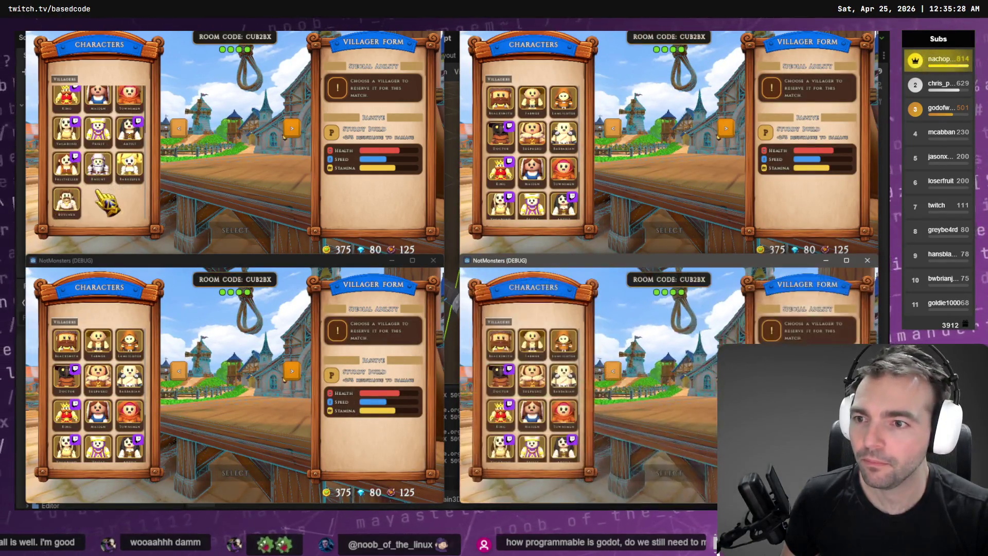
pyautogui.scroll(2, 106, 167)
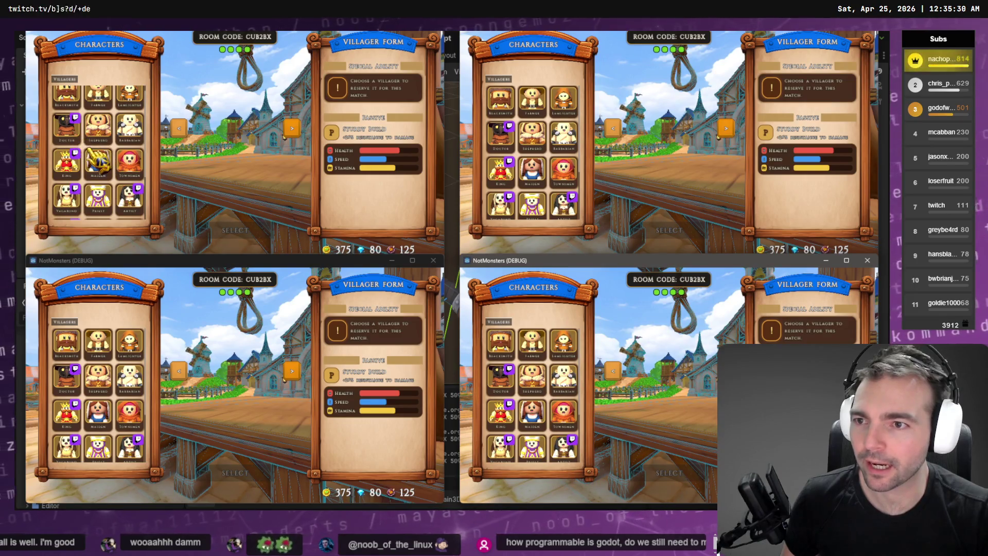
pyautogui.click(129, 126)
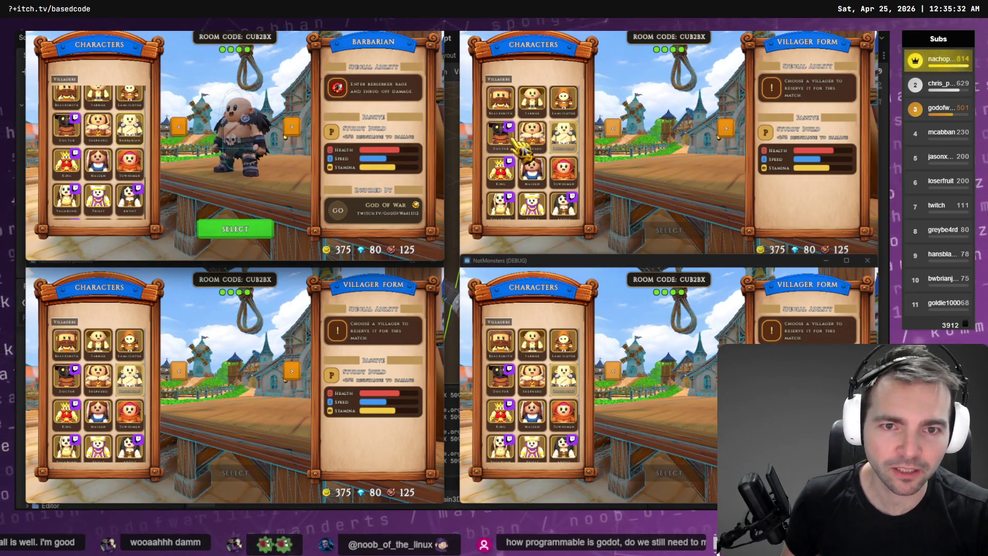
pyautogui.scroll(-2, 521, 191)
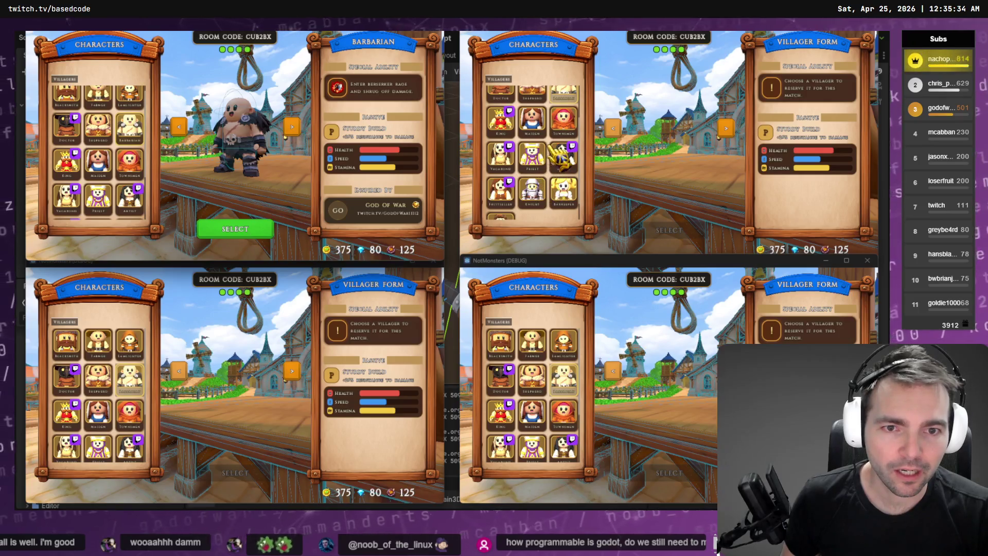
pyautogui.click(532, 154)
pyautogui.scroll(-3, 103, 412)
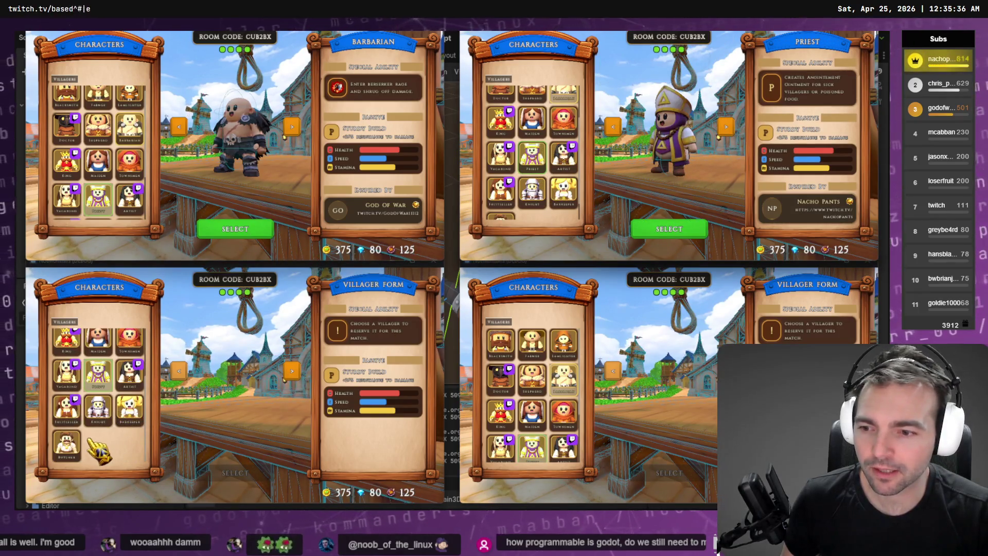
pyautogui.click(98, 409)
pyautogui.scroll(-3, 495, 447)
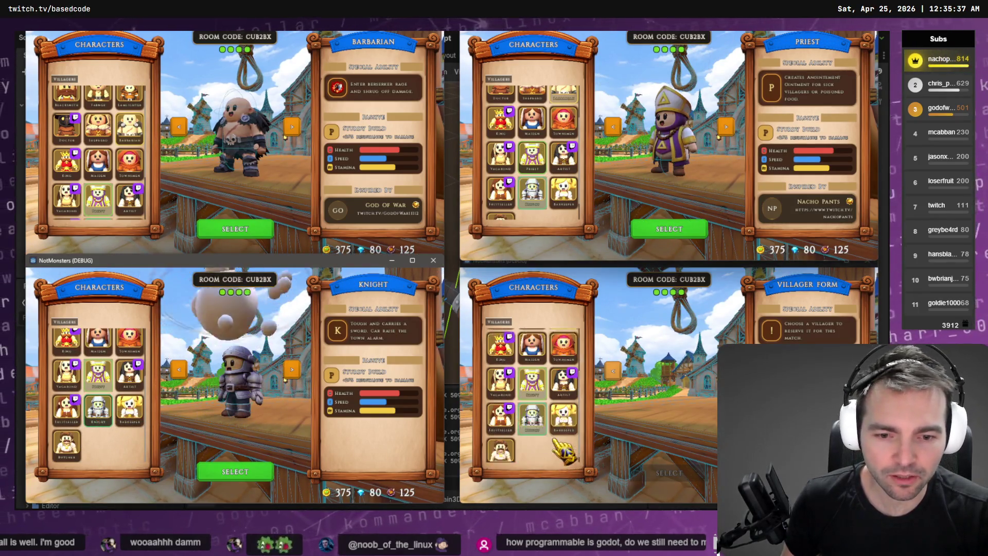
pyautogui.click(499, 373)
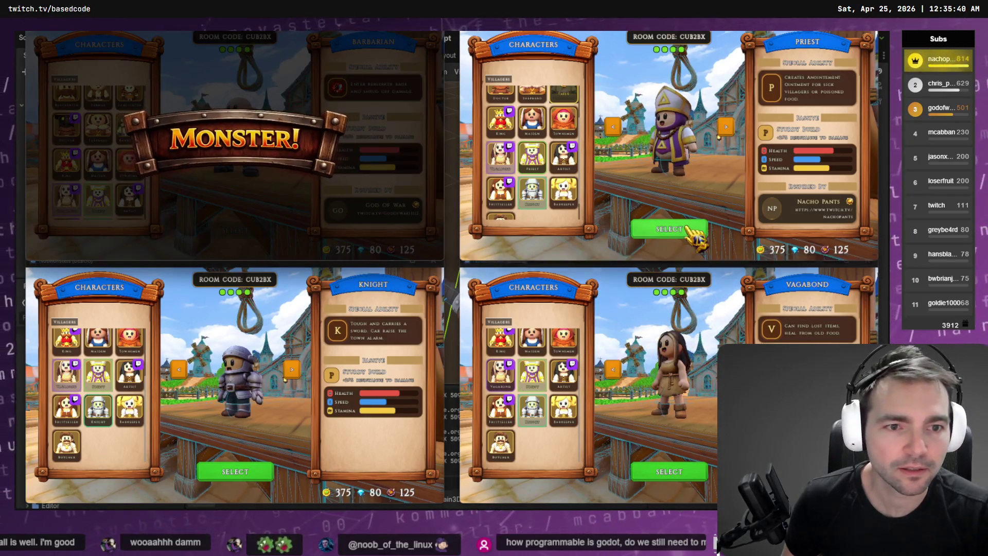
# - Lock in the Priest, Knight and Vagabond selections
pyautogui.click(695, 228)
pyautogui.click(219, 471)
pyautogui.click(234, 470)
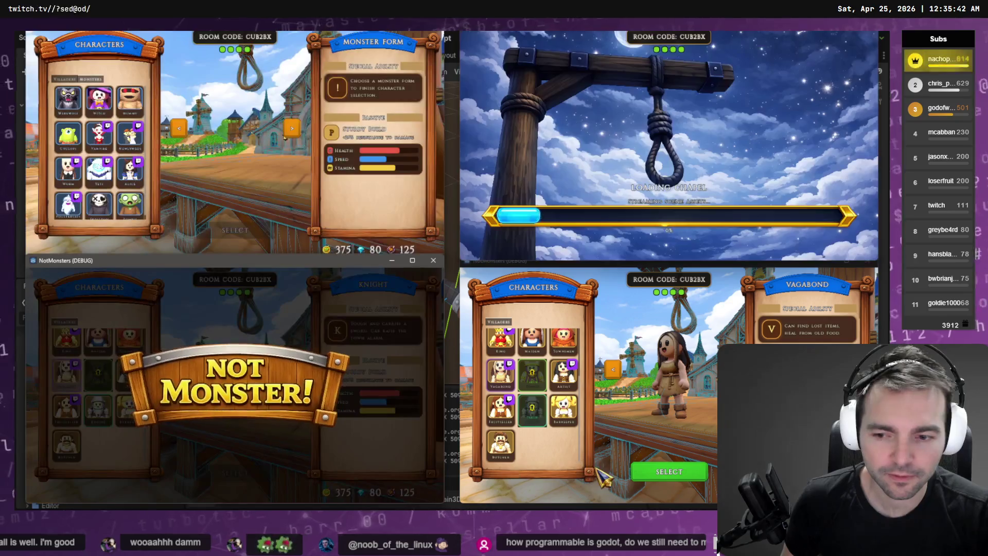
pyautogui.click(664, 472)
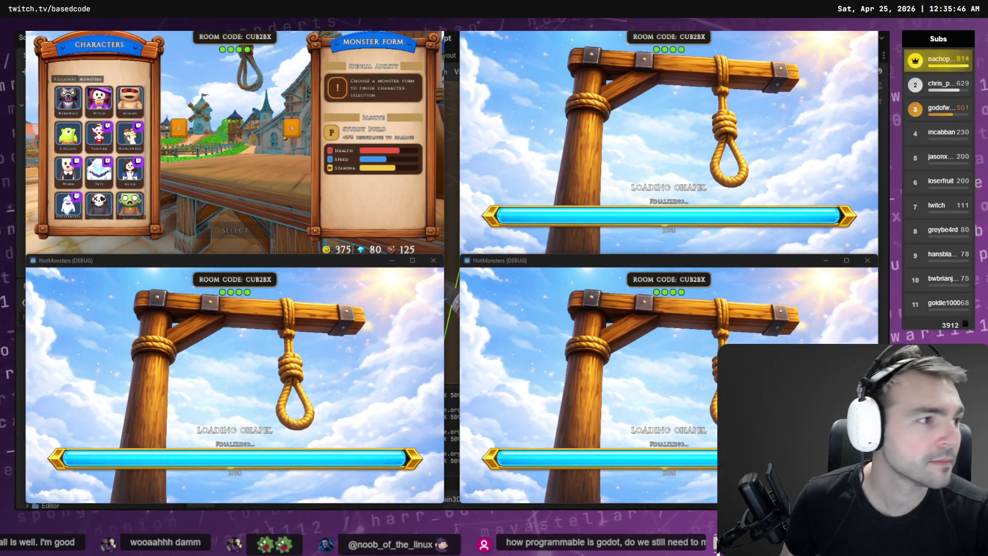
# - Pick the Yeti in the first instance and confirm it to load the chapel
pyautogui.click(285, 138)
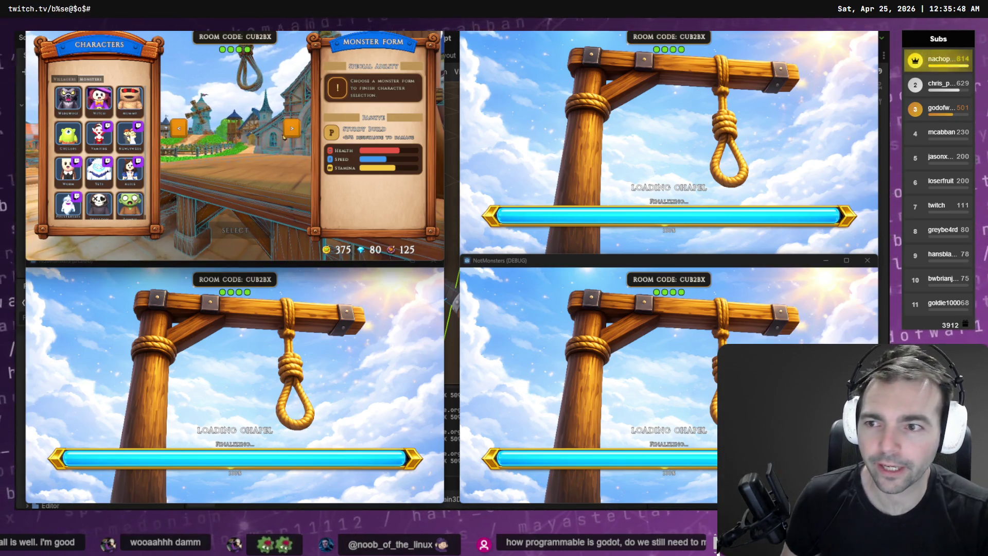
pyautogui.click(99, 169)
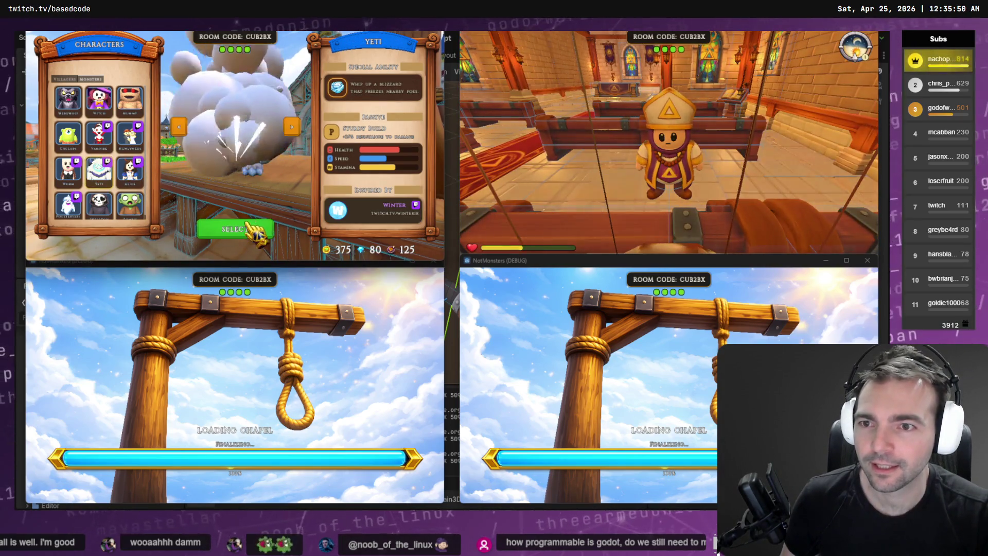
pyautogui.click(241, 231)
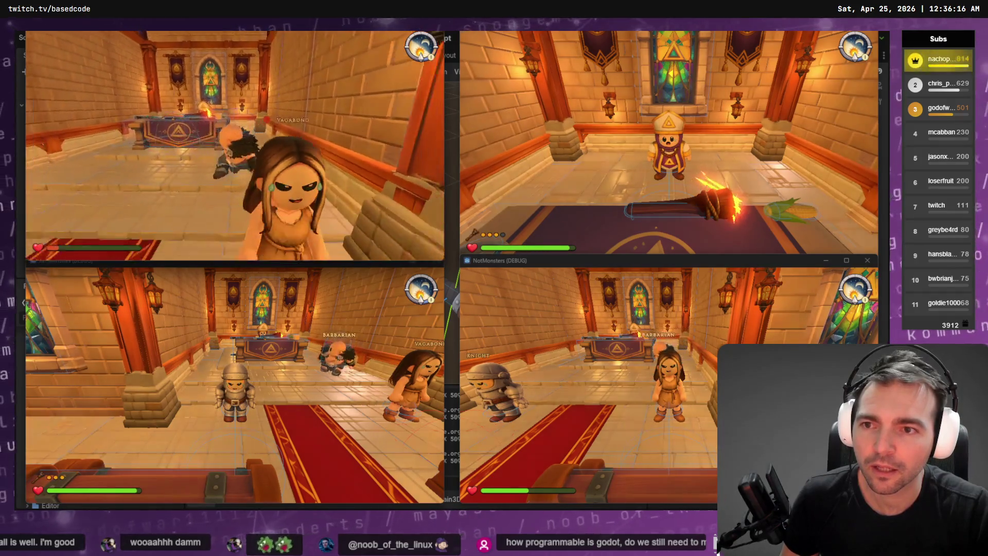
# - Resume play, open judgment votes on the Vagabond, and vote the Knight guilty
pyautogui.click(296, 152)
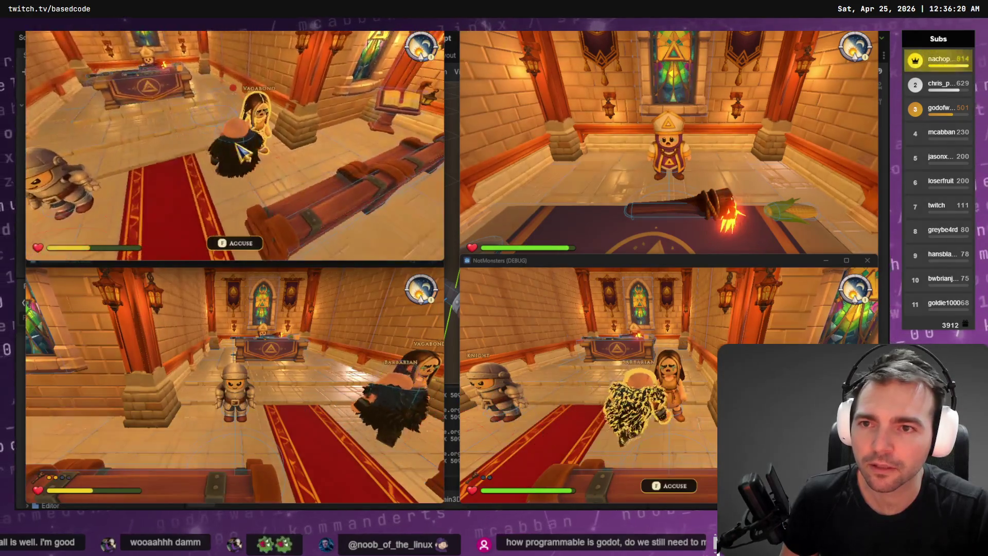
pyautogui.click(231, 154)
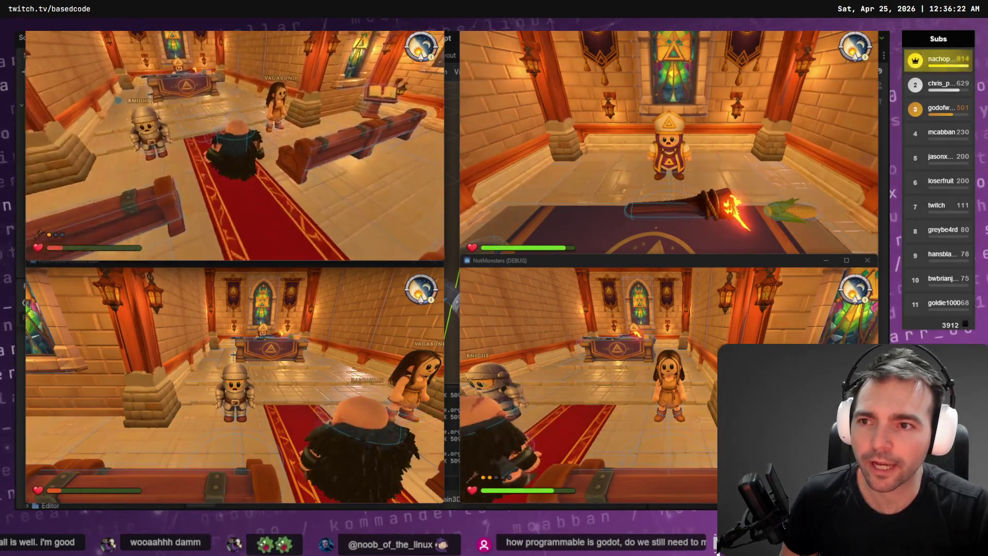
pyautogui.press('e')
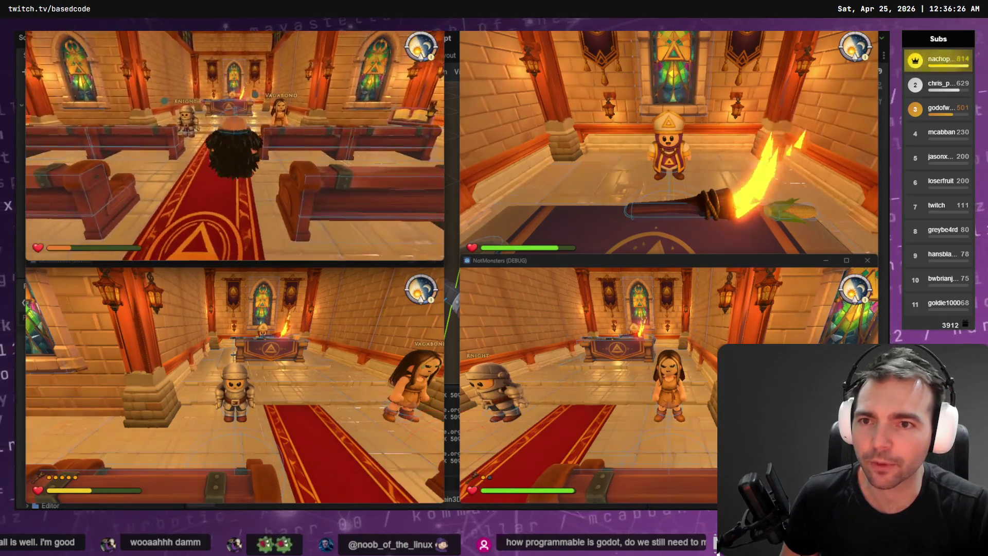
pyautogui.press('f')
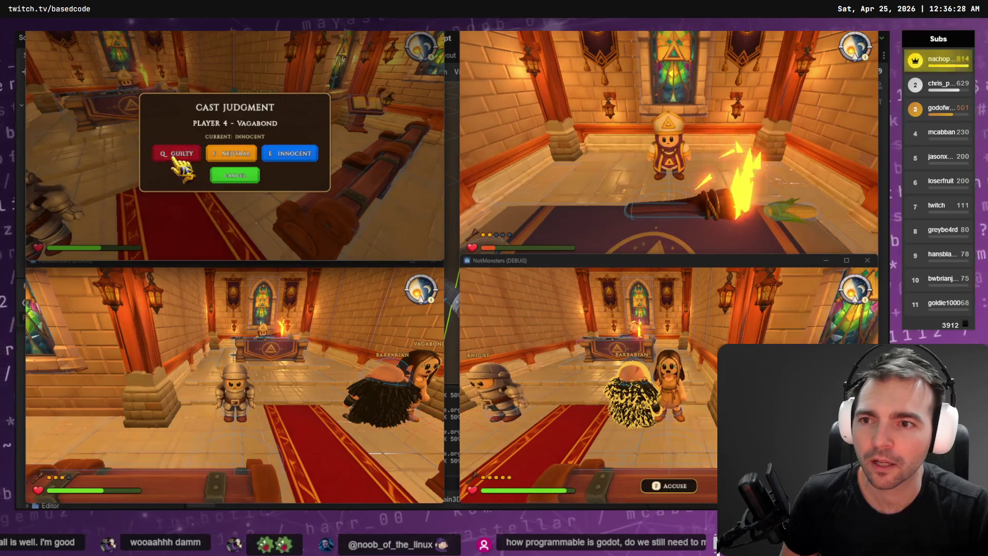
pyautogui.press('f')
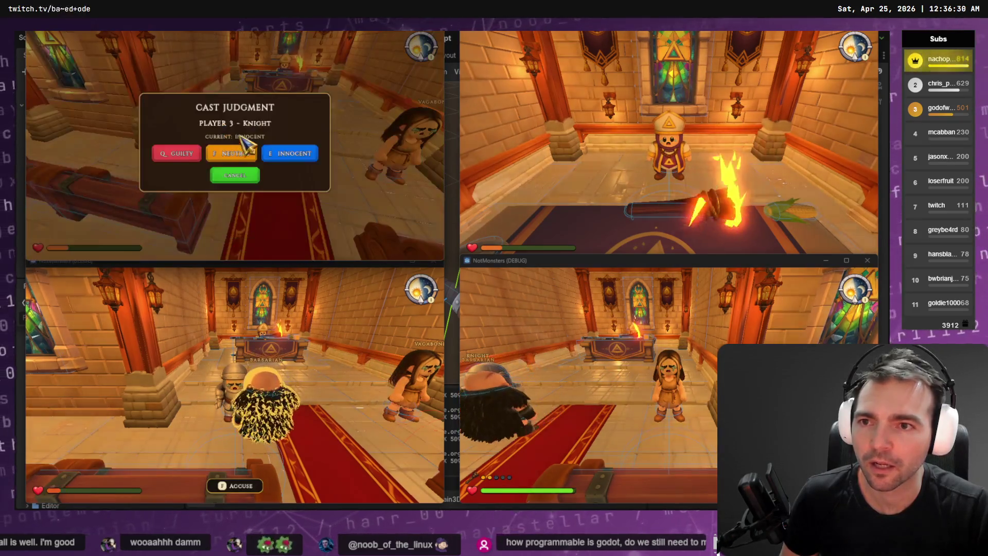
pyautogui.click(171, 156)
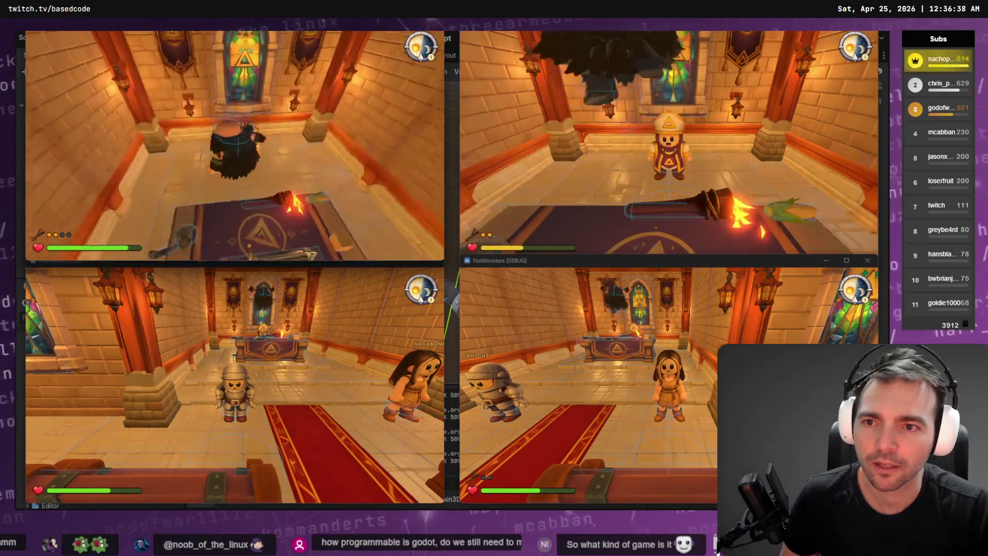
# - Vote the Priest guilty and change the Knight's vote to innocent before switching to Fork
pyautogui.press('f')
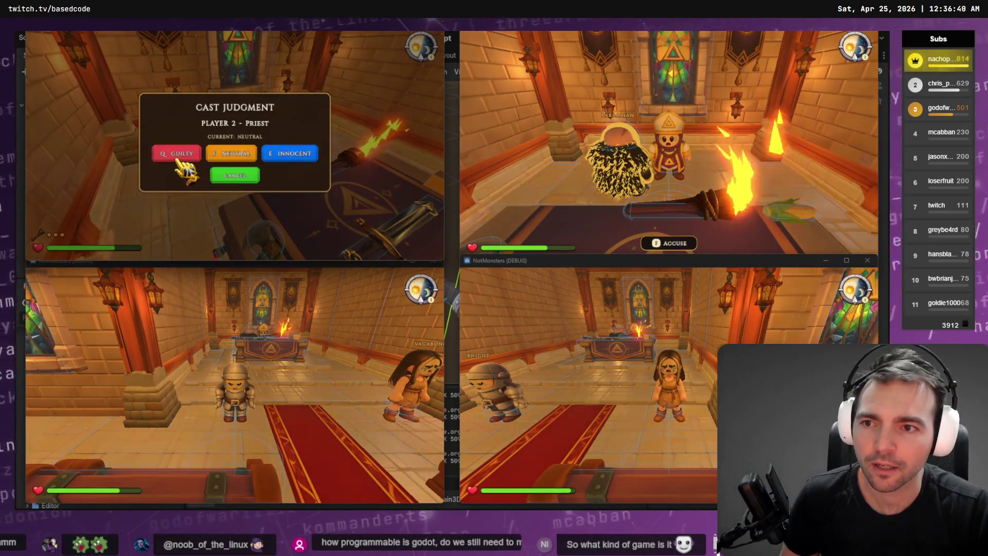
pyautogui.click(250, 150)
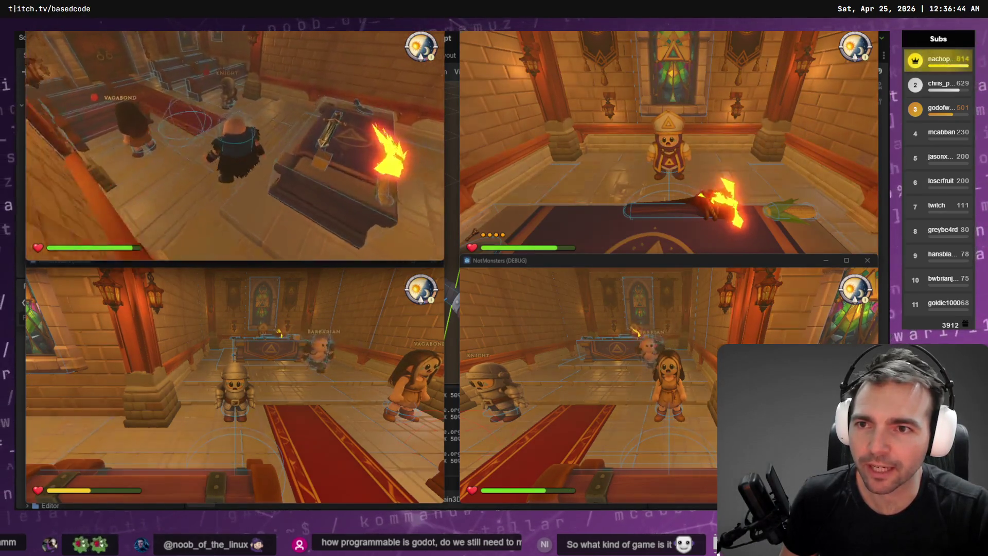
pyautogui.press('f')
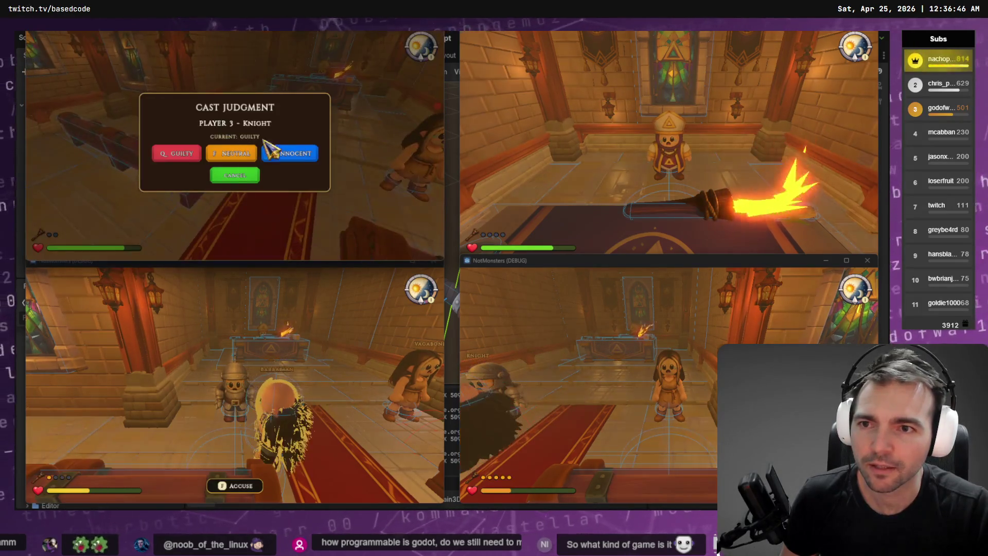
pyautogui.click(261, 150)
pyautogui.press('f')
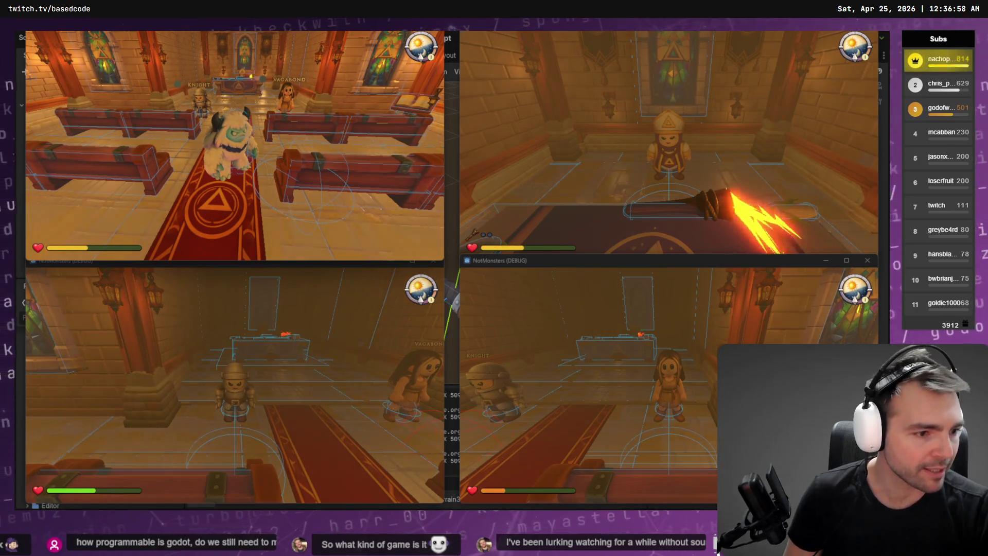
pyautogui.hotkey('alt', 'Tab')
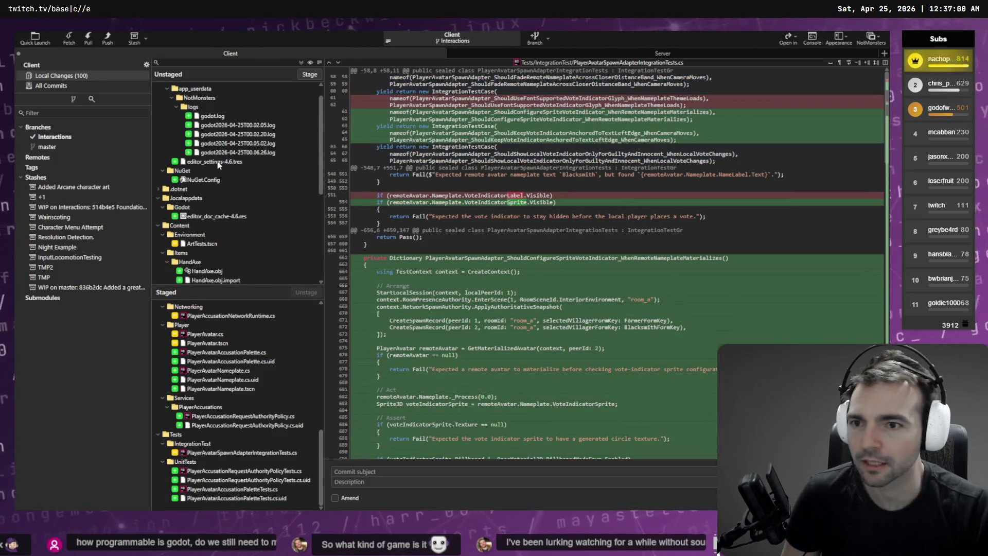
# - Review the ArtTests.tscn and ChapelSpace.tscn diffs in Fork's unstaged list
pyautogui.scroll(-3, 218, 164)
pyautogui.click(205, 153)
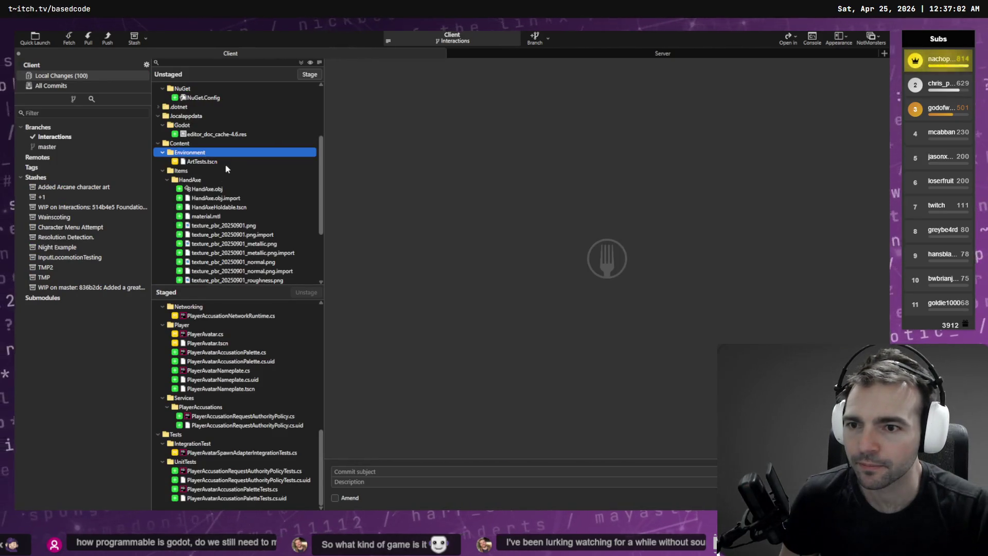
pyautogui.click(217, 161)
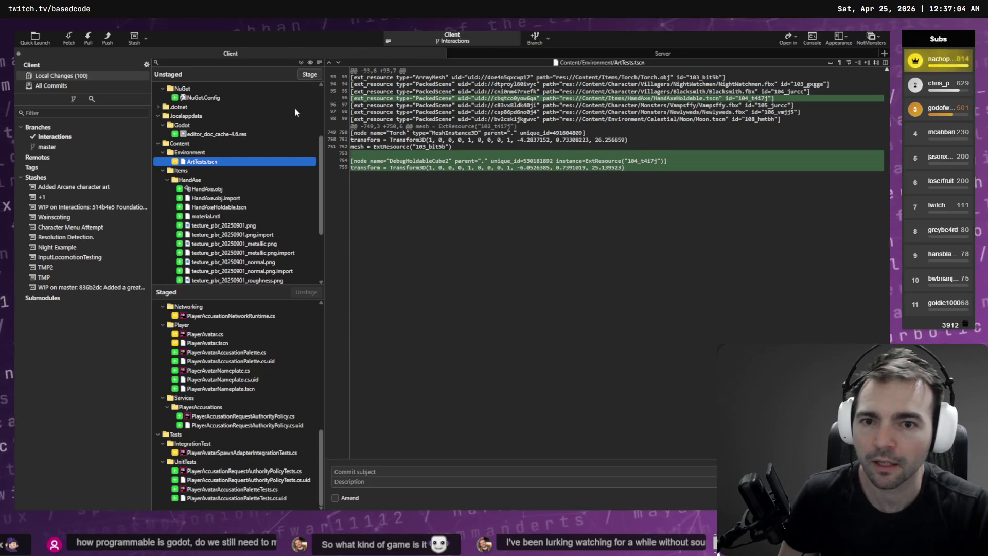
pyautogui.scroll(-3, 294, 114)
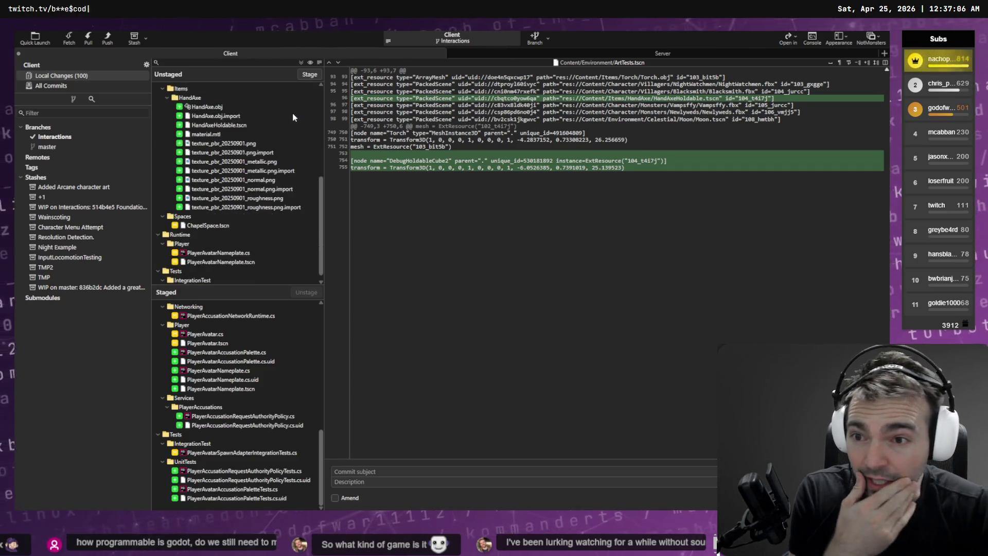
pyautogui.click(212, 216)
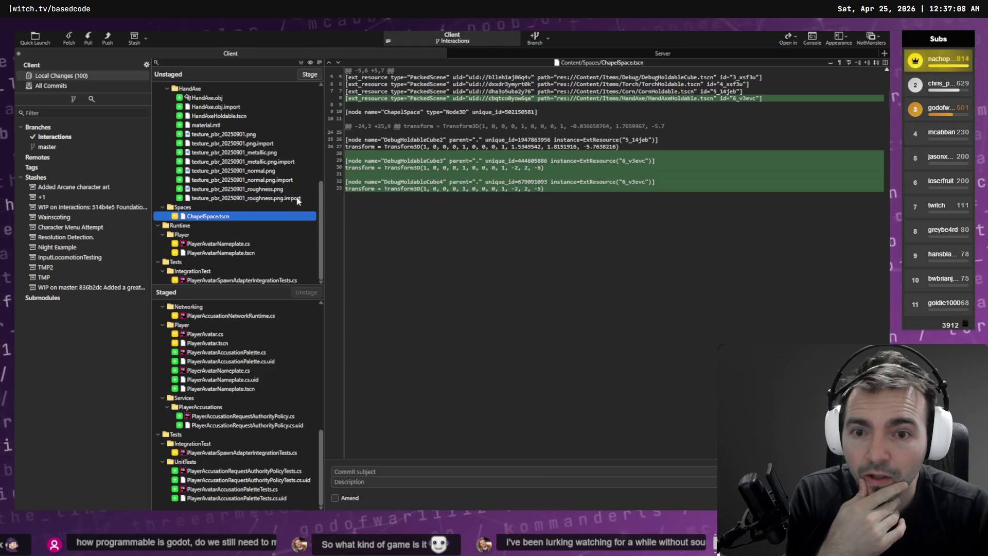
# - Stage PlayerAvatarNameplate.cs, PlayerAvatarNameplate.tscn and the spawn-adapter integration tests
pyautogui.click(229, 244)
pyautogui.click(310, 75)
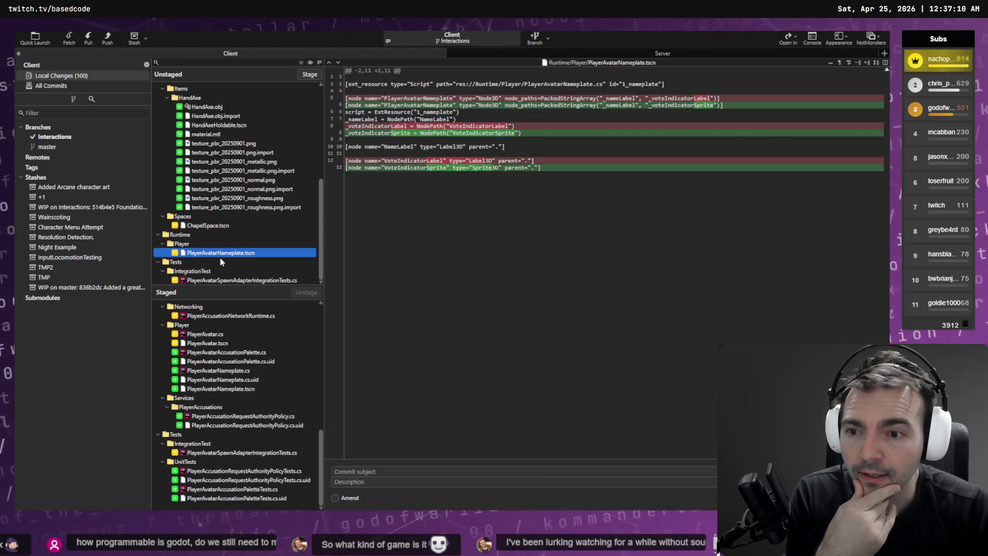
pyautogui.click(309, 75)
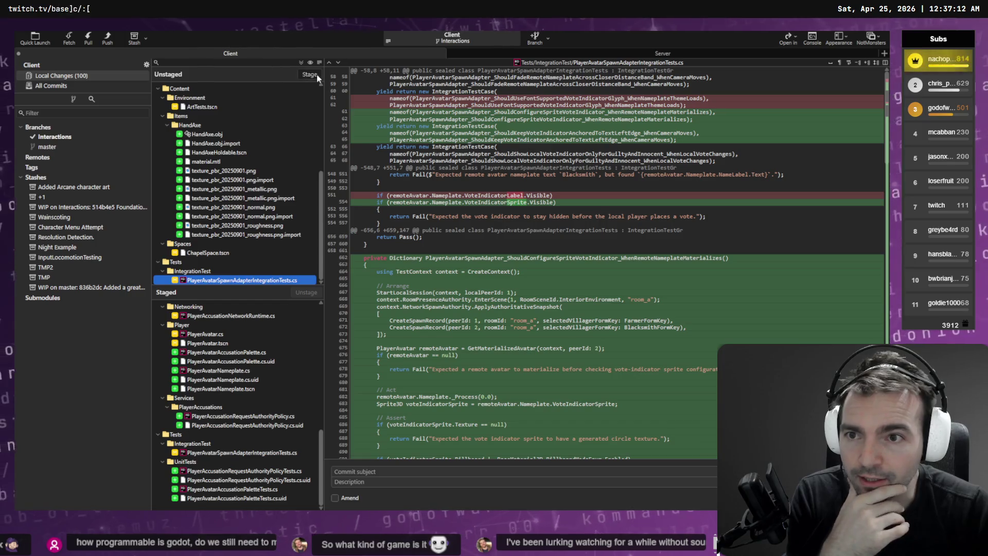
pyautogui.click(315, 75)
pyautogui.scroll(5, 256, 227)
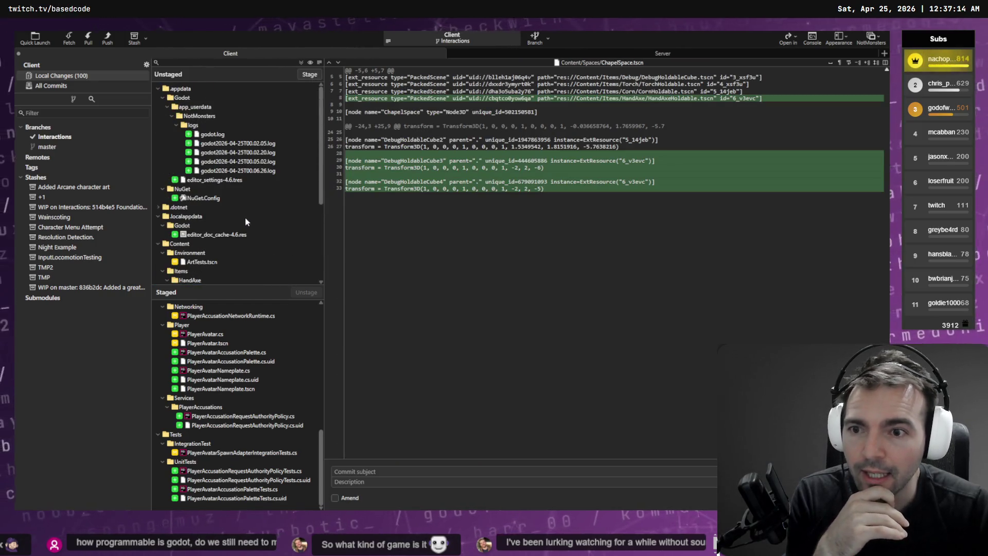
pyautogui.scroll(-5, 249, 175)
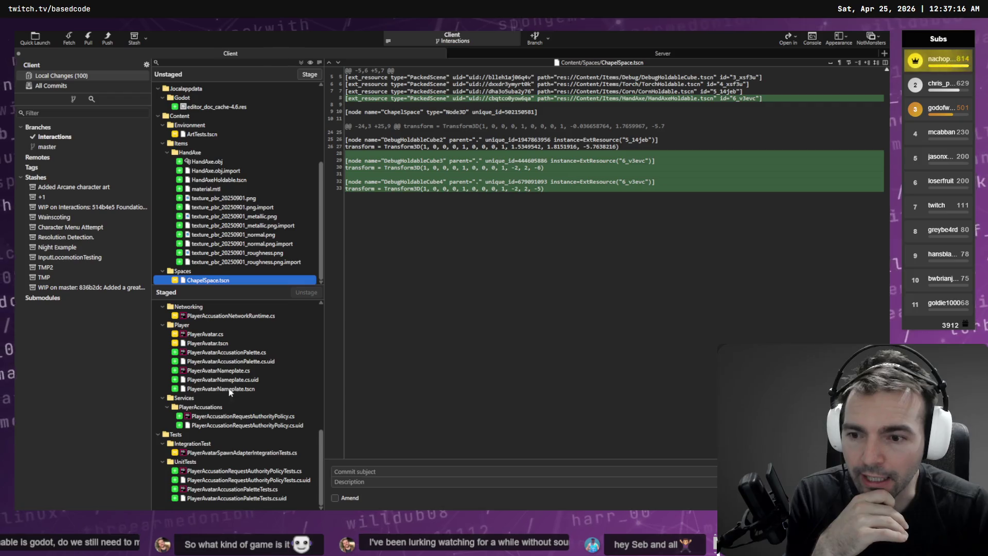
pyautogui.scroll(10, 239, 376)
pyautogui.scroll(-5, 241, 372)
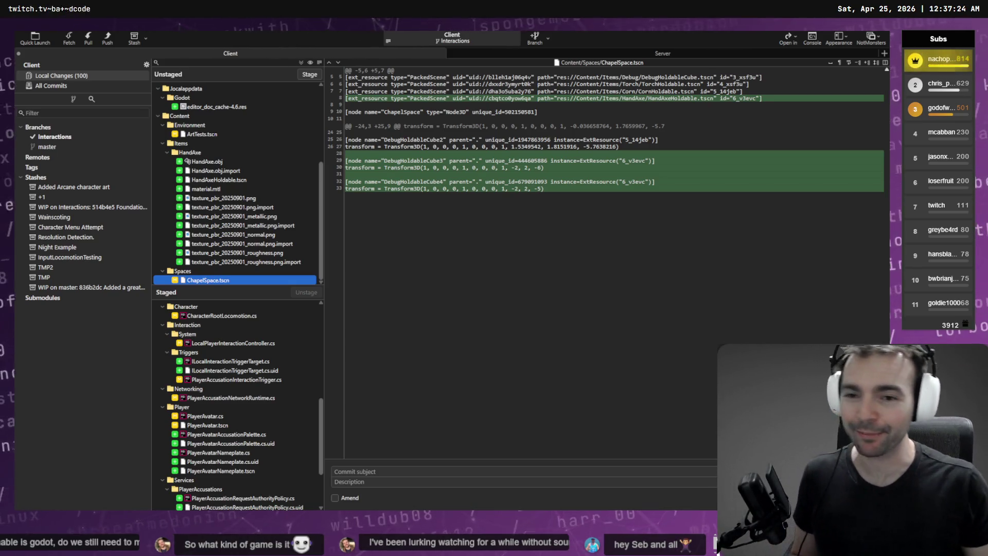
pyautogui.click(441, 135)
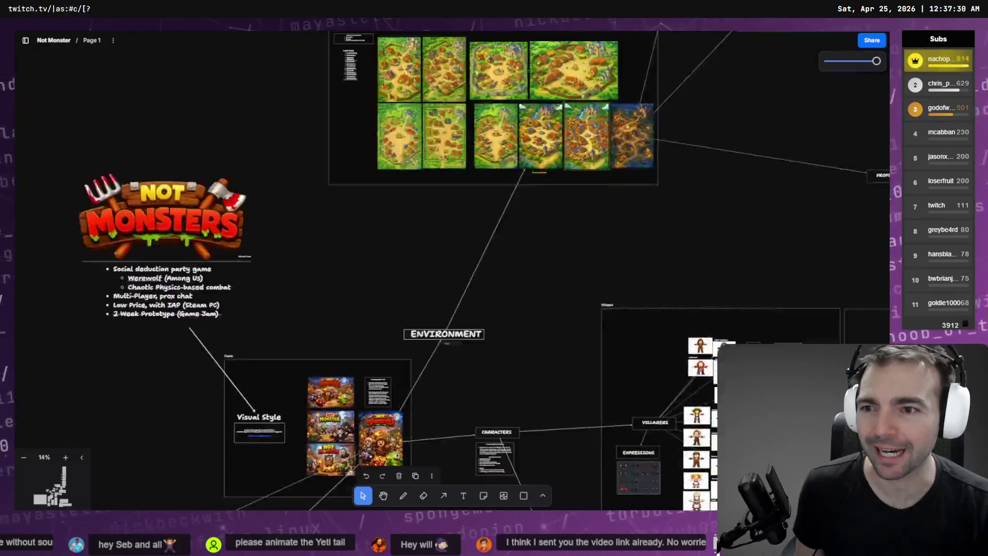
pyautogui.scroll(5, 453, 351)
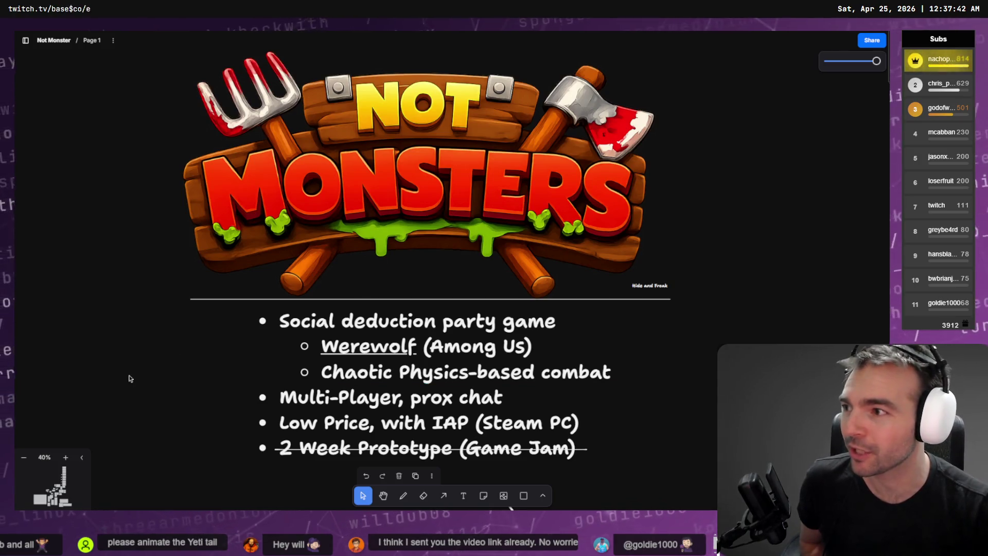
pyautogui.scroll(-2, 146, 334)
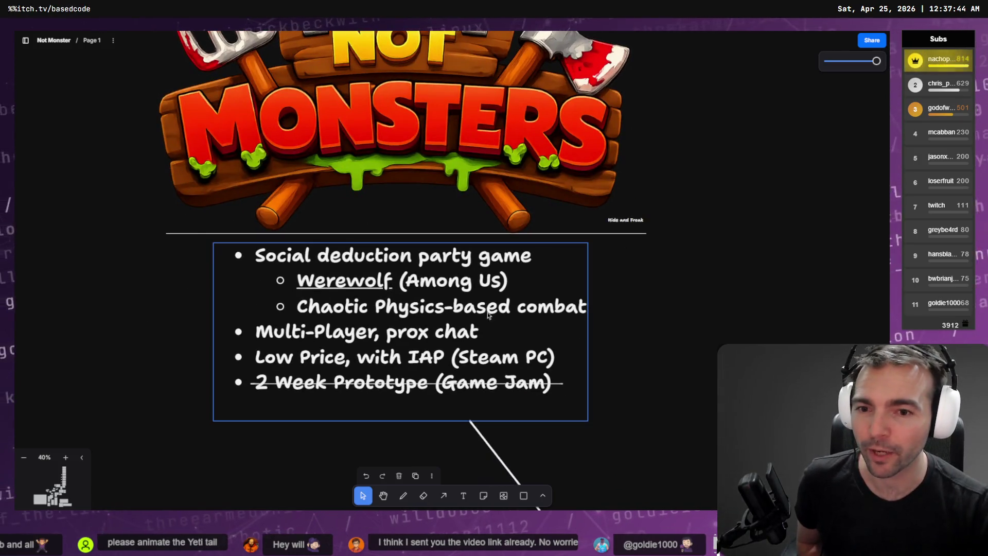
pyautogui.click(418, 281)
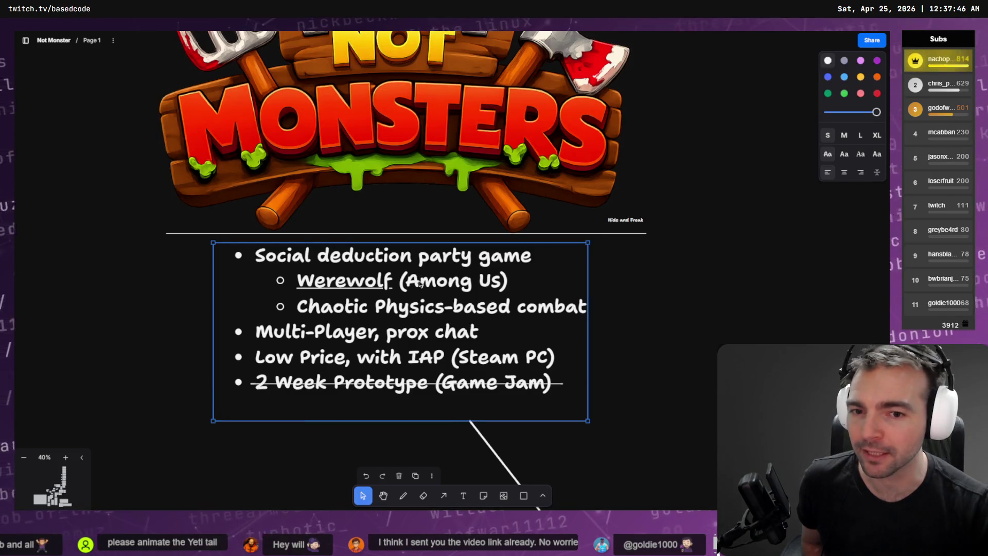
pyautogui.click(426, 285)
pyautogui.press('Escape')
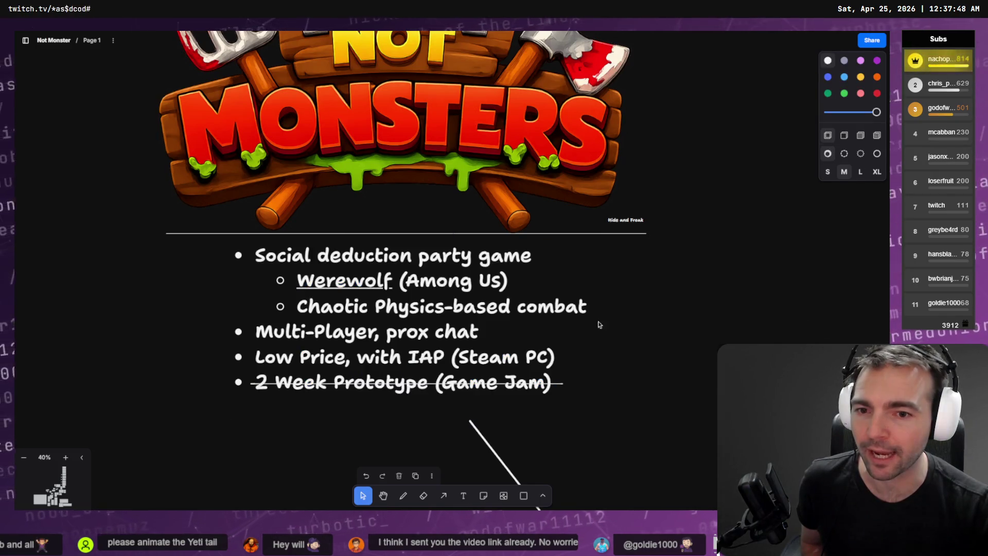
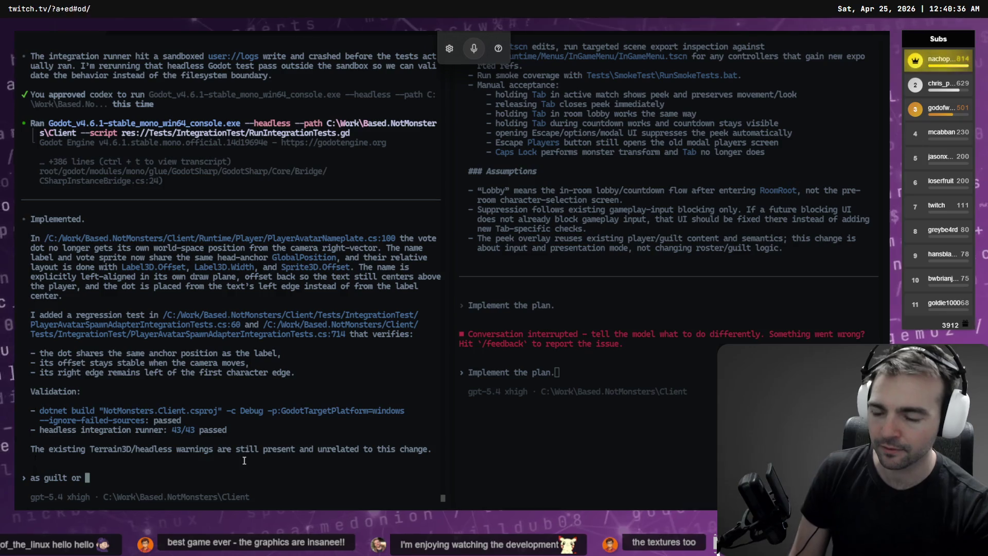
# - Dictate and submit a plan request to thicken outlines at extreme guilt or innocence, then bring up GDD.md
pyautogui.press('ctrl+super')
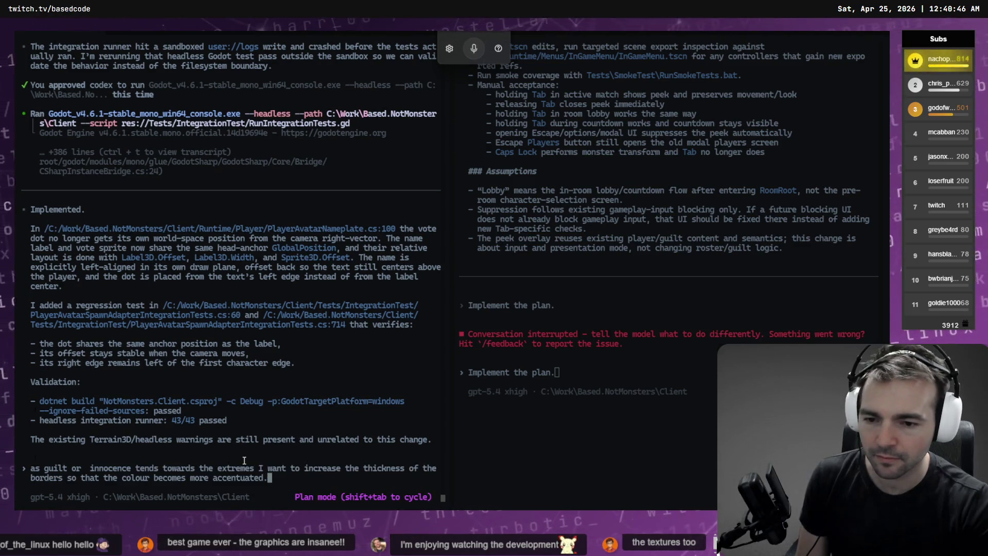
pyautogui.press('ctrl+super')
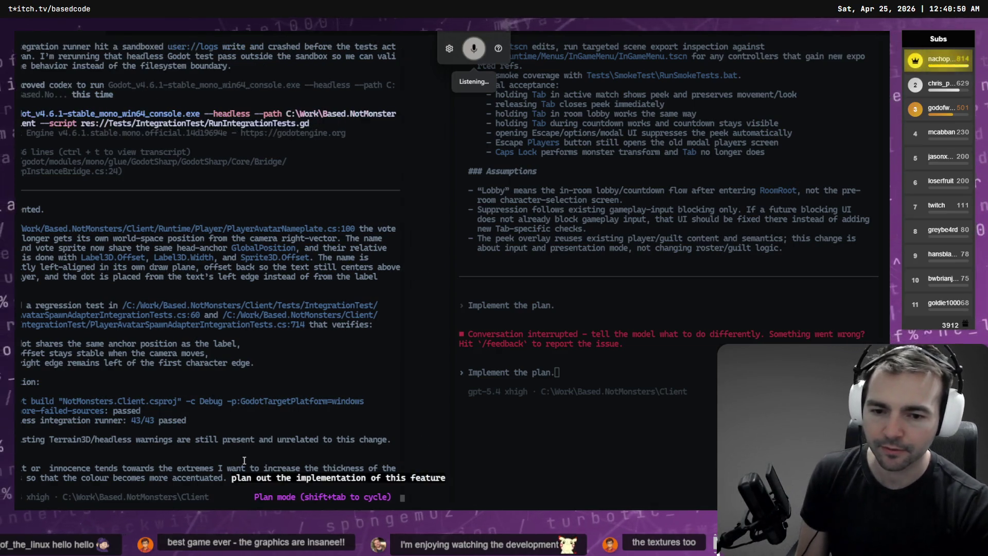
pyautogui.press('Return')
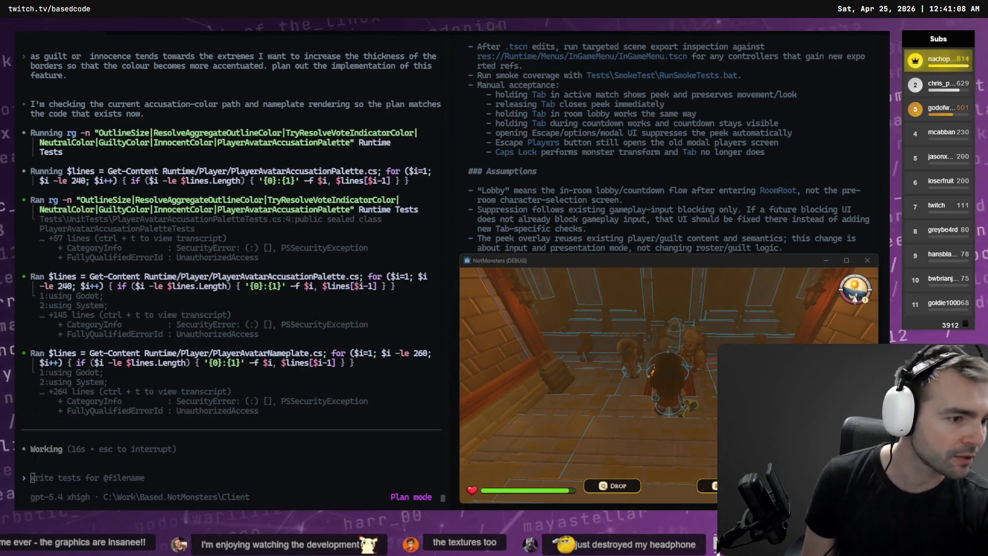
pyautogui.hotkey('alt', 'Tab')
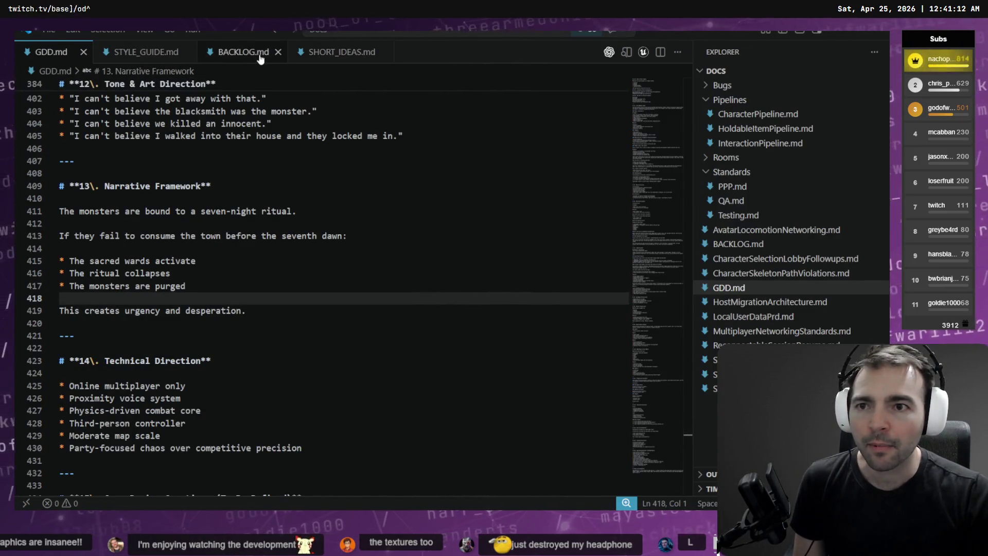
# - Open BACKLOG.md and scroll down to the Beautification section
pyautogui.click(230, 54)
pyautogui.scroll(-5, 229, 178)
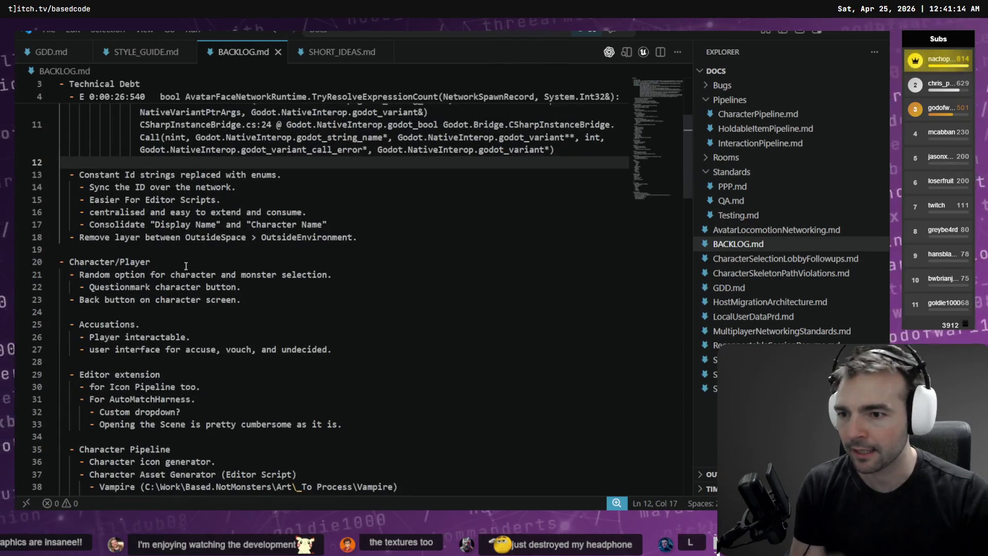
pyautogui.scroll(-5, 185, 265)
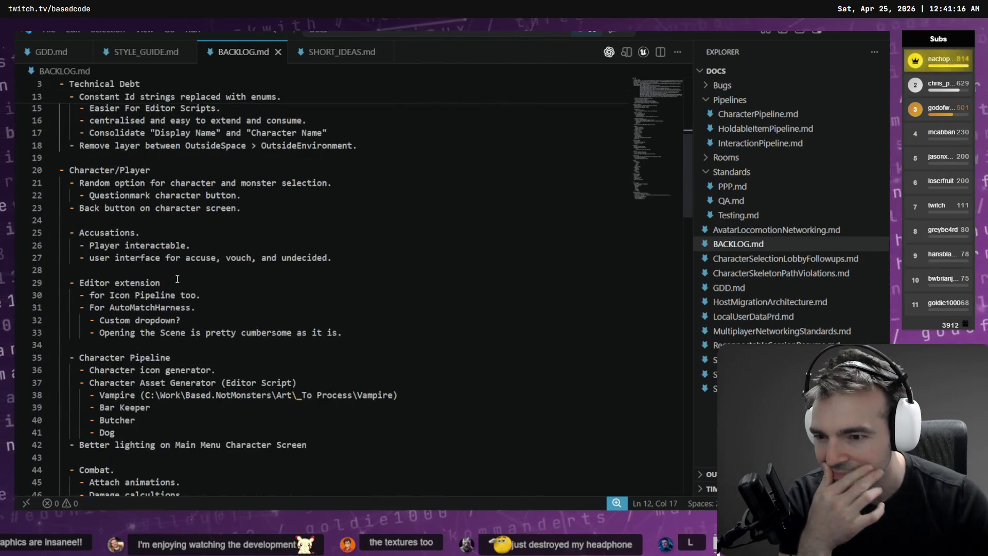
pyautogui.scroll(-4, 278, 233)
pyautogui.scroll(3, 228, 208)
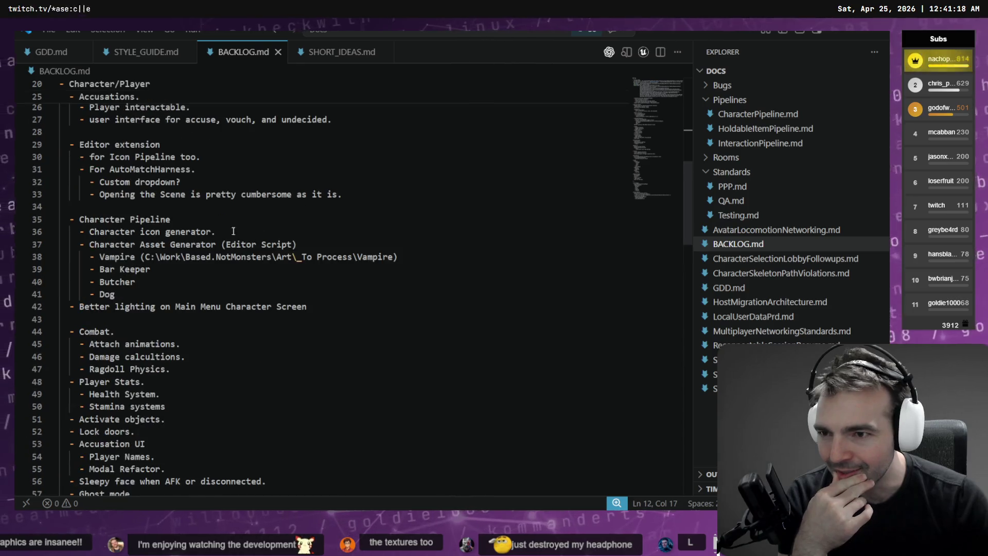
pyautogui.scroll(-8, 154, 206)
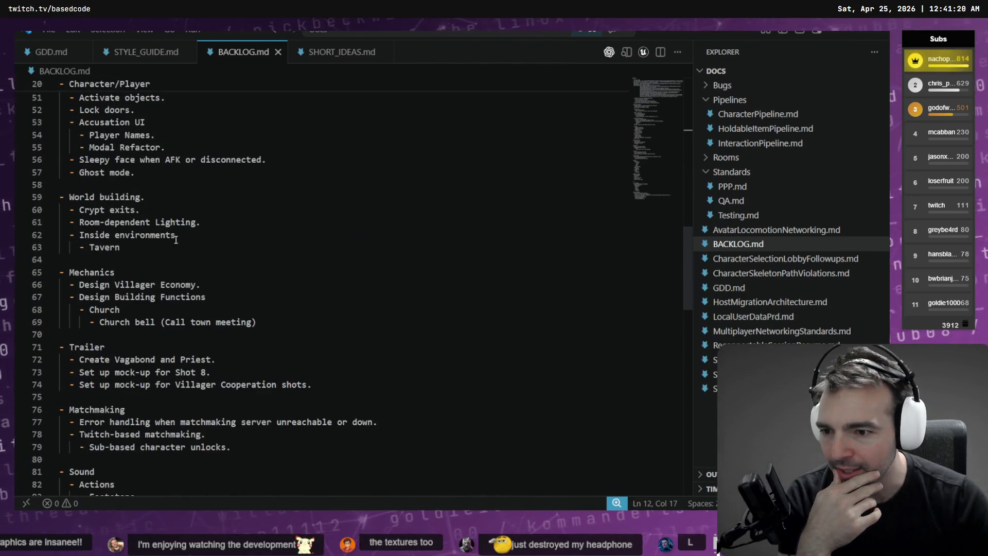
pyautogui.scroll(-4, 139, 369)
pyautogui.scroll(-12, 144, 301)
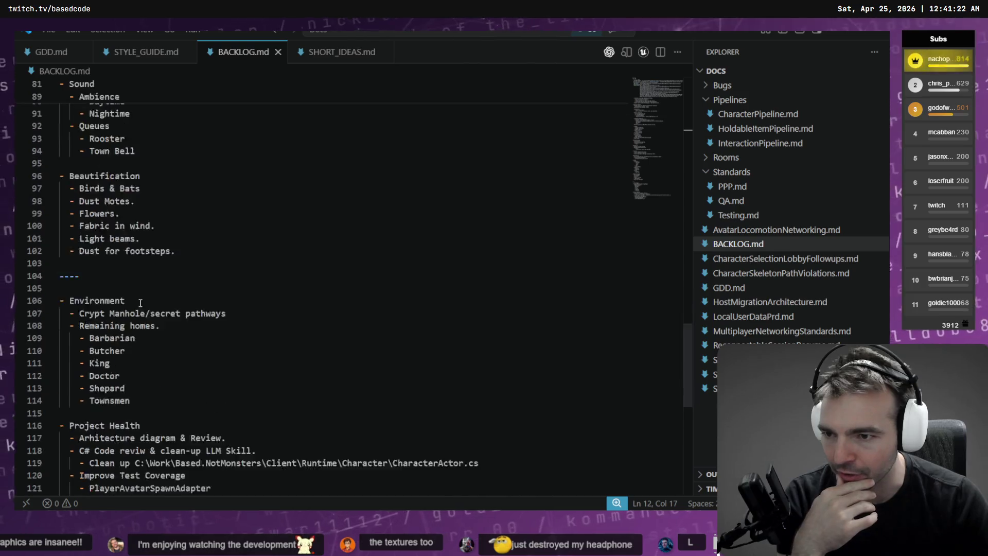
pyautogui.scroll(4, 181, 302)
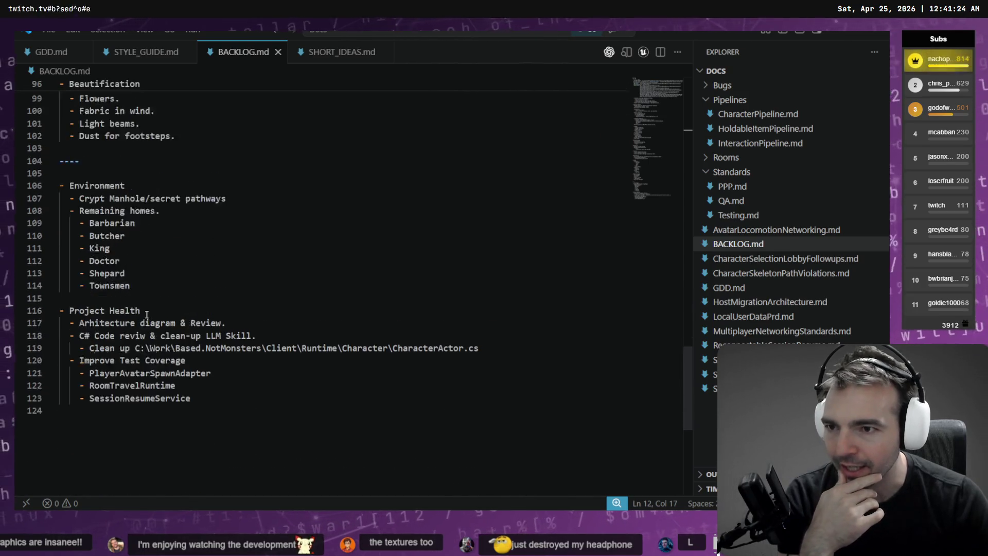
# - Add a flames-for-torch item below the footsteps entry under Beautification
pyautogui.click(201, 261)
pyautogui.click(219, 276)
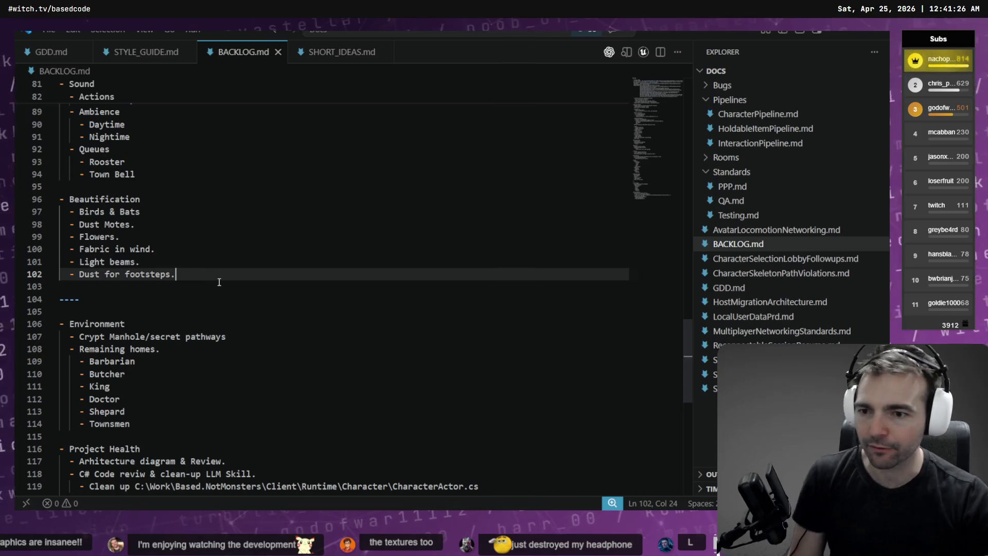
pyautogui.press('Return')
pyautogui.write('Falmes for torch.')
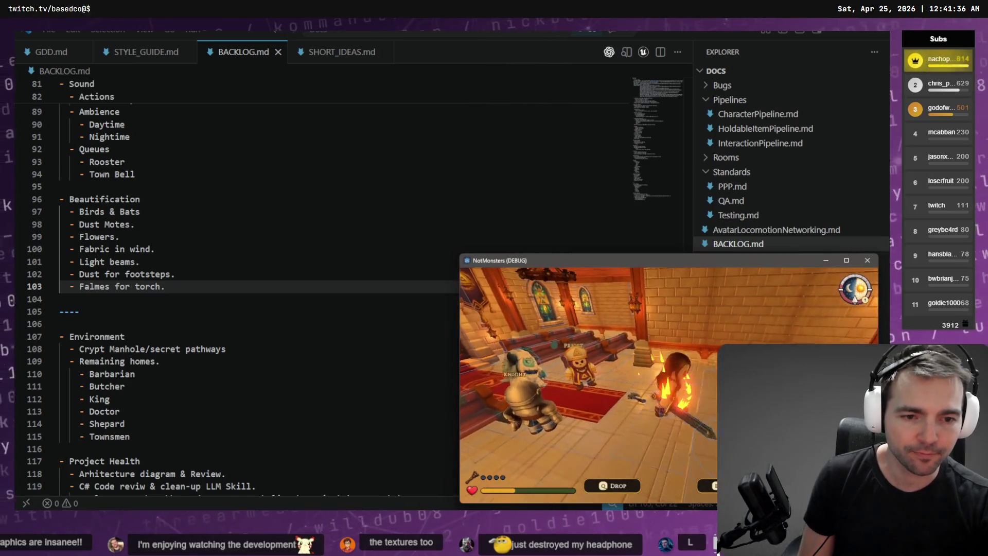
pyautogui.hotkey('alt', 'Tab')
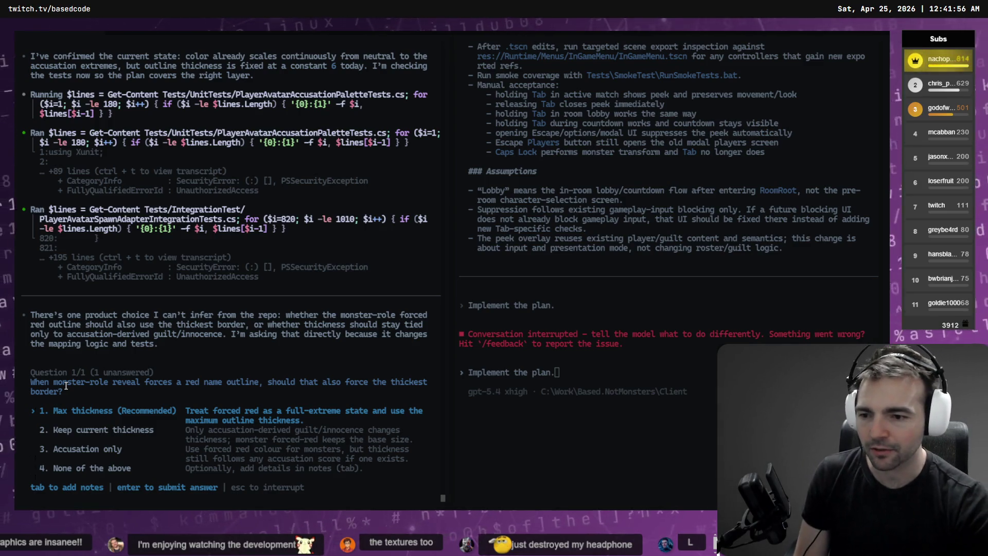
# - Answer 'Max thickness (Recommended)' for monster-reveal red outlines, discarding the dictated note
pyautogui.press('Down')
pyautogui.press('Down')
pyautogui.press('Down')
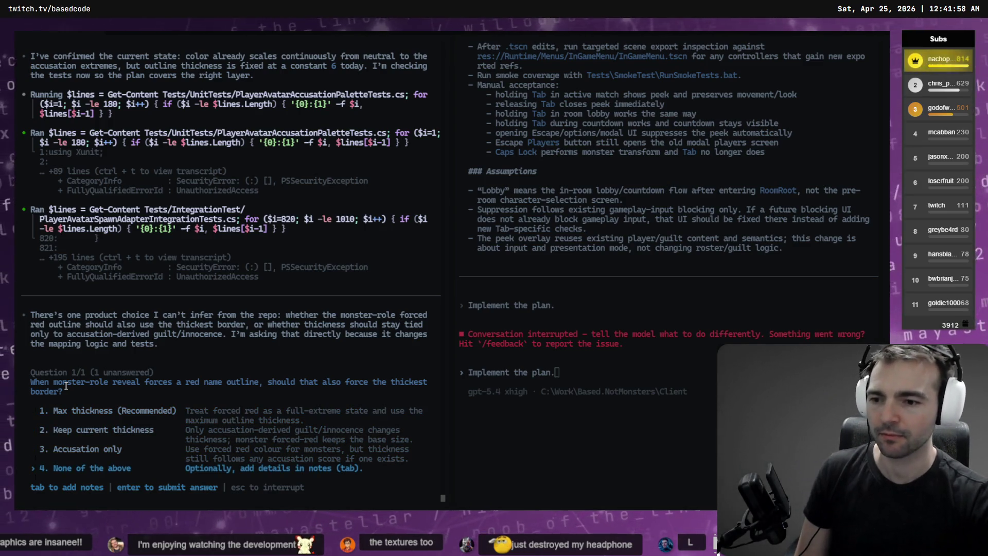
pyautogui.press('Tab')
pyautogui.press('ctrl+super')
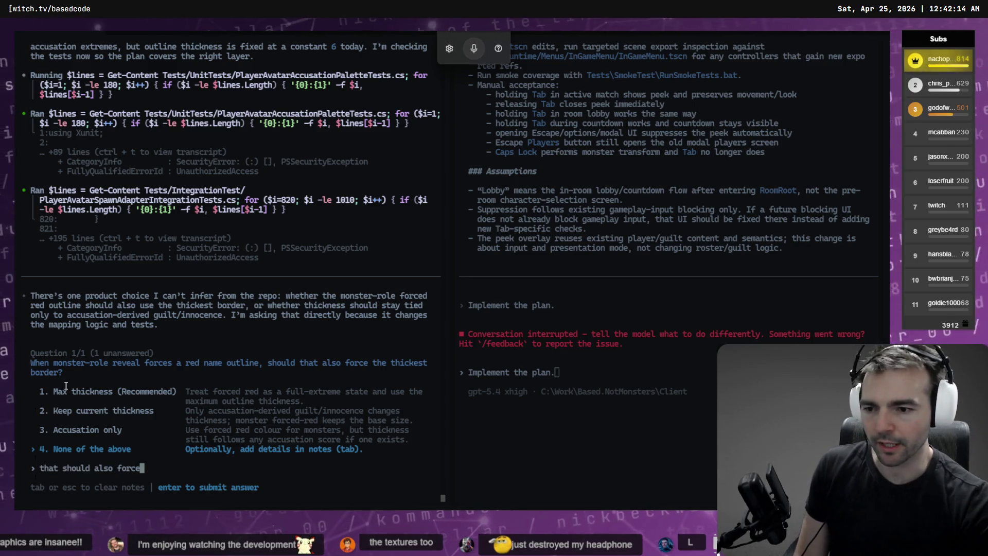
pyautogui.press('Up')
pyautogui.press('Up')
pyautogui.press('Up')
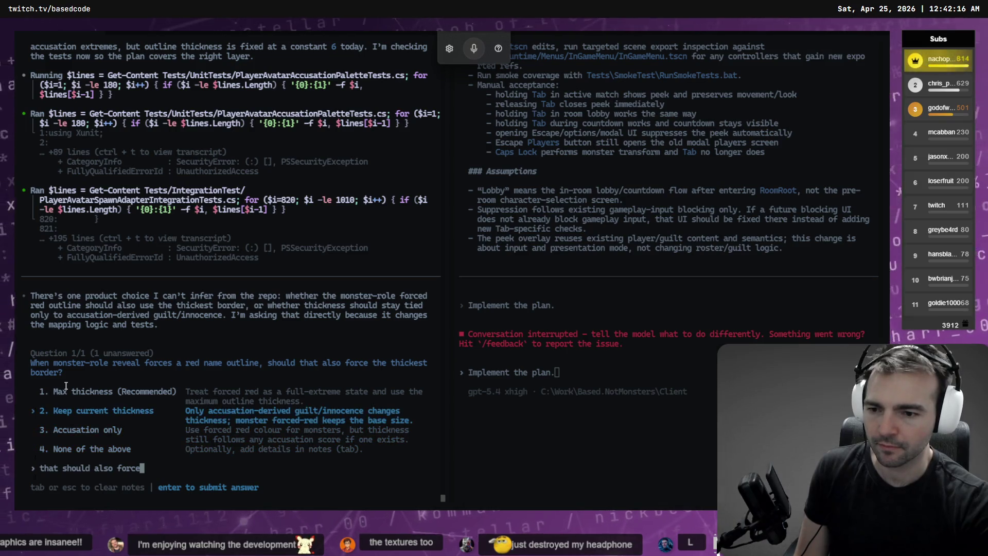
pyautogui.press('Escape')
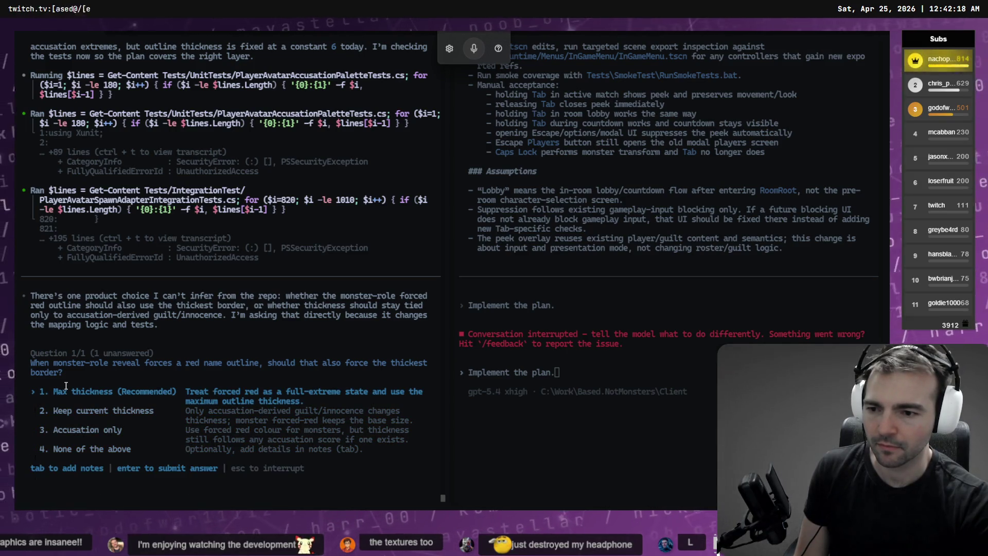
pyautogui.press('Return')
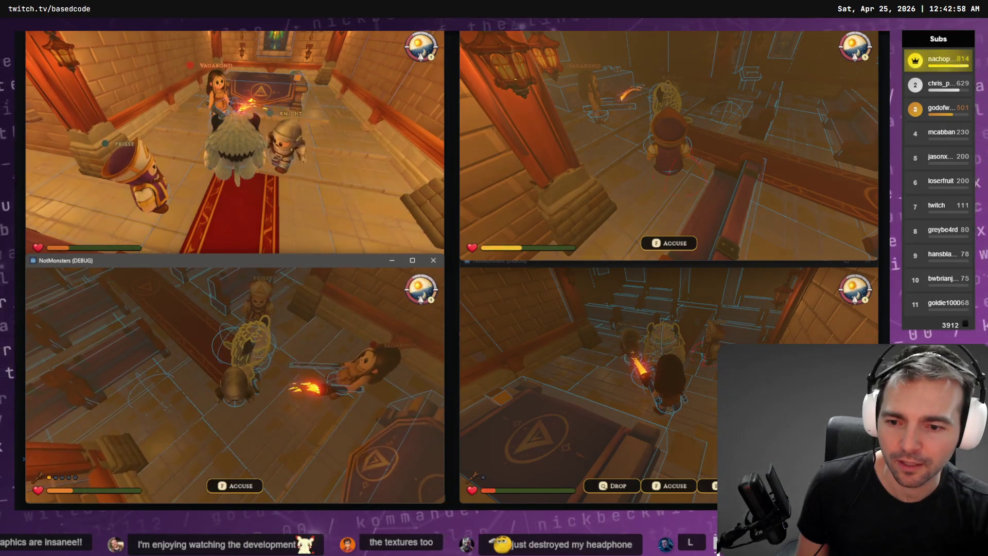
# - Cast a Guilty judgment on Player 1 – Barbarian, then return to the Codex terminal
pyautogui.press('f')
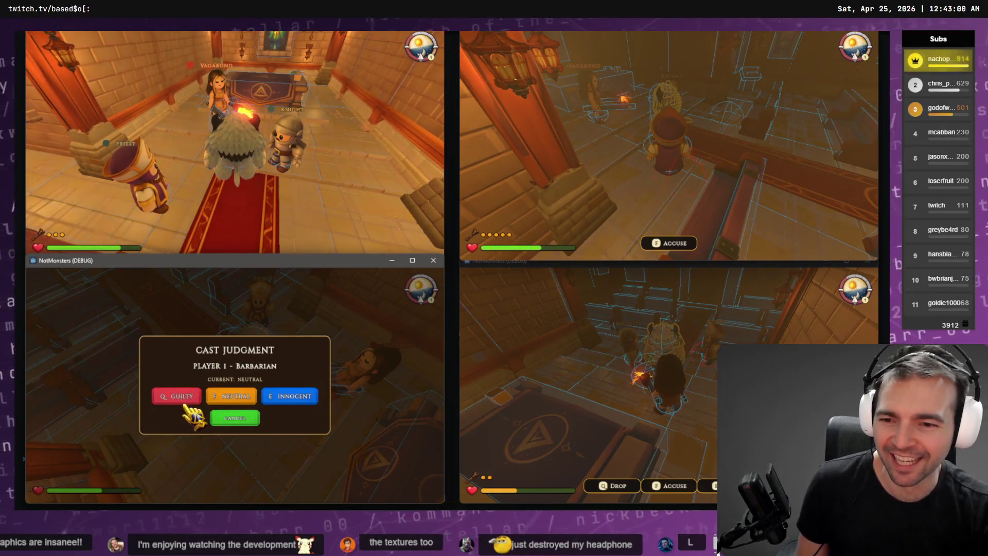
pyautogui.click(183, 402)
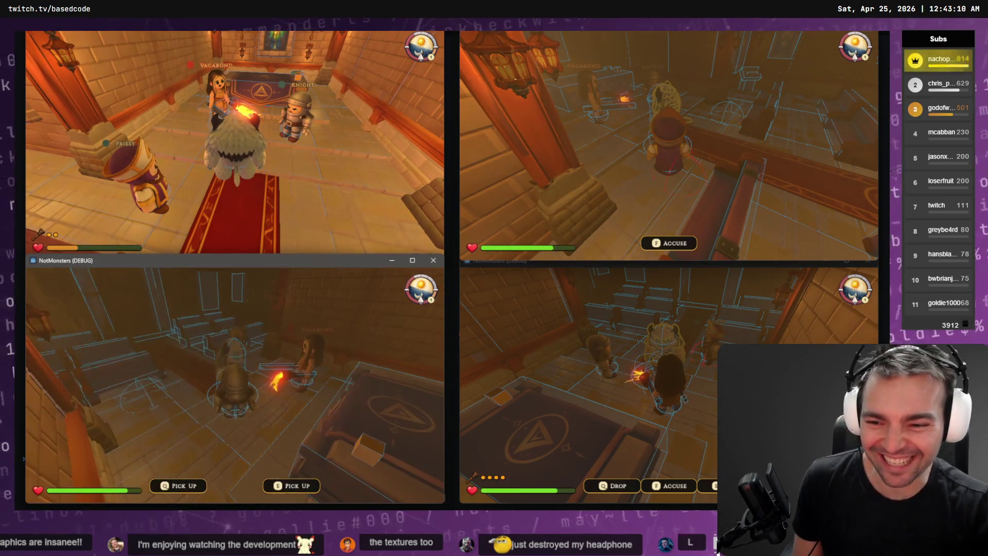
pyautogui.hotkey('alt', 'Tab')
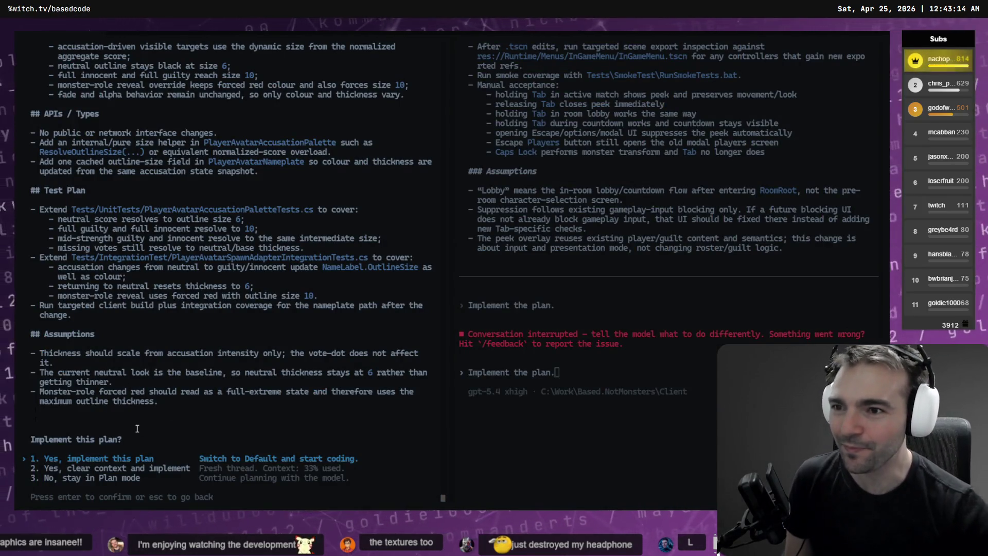
# - Approve implementing the outline-thickness plan, then dictate a Monster Mode guilt-vote removal request in the other session
pyautogui.press('Return')
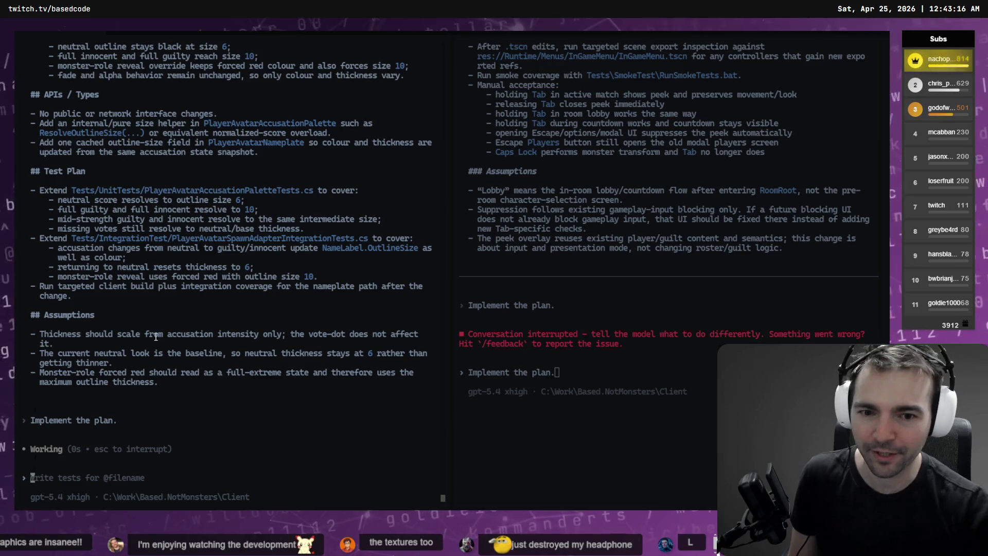
pyautogui.scroll(10, 548, 315)
pyautogui.scroll(10, 548, 315)
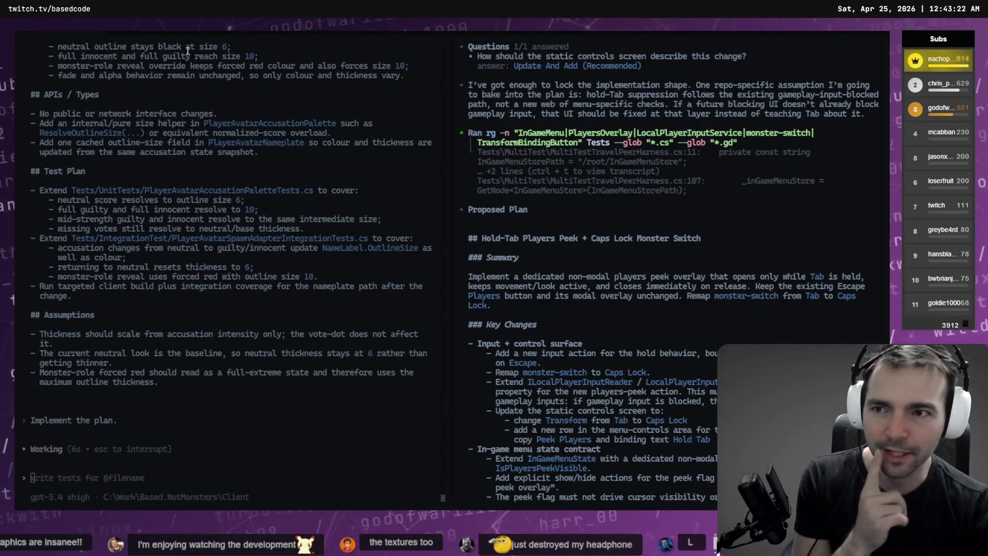
pyautogui.hotkey('ctrl', 'Tab')
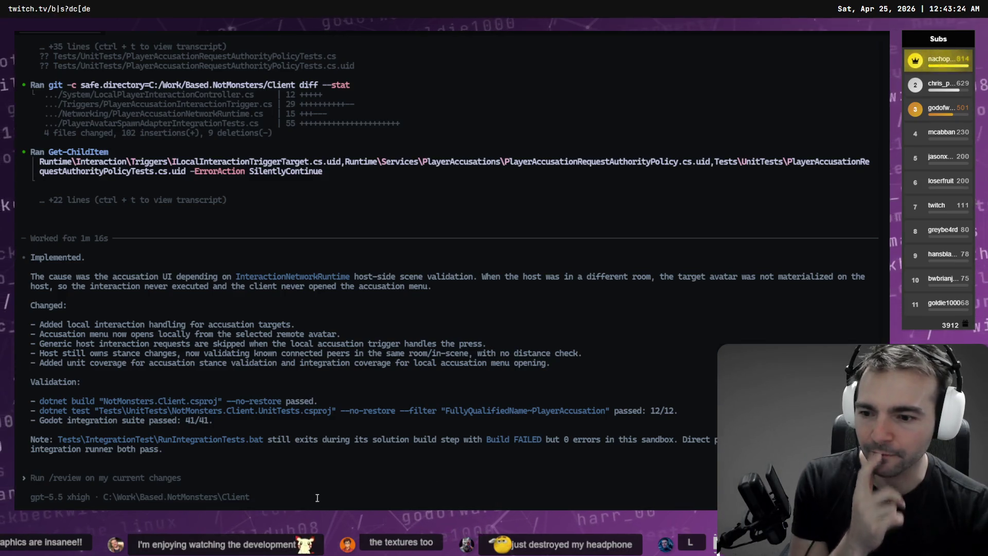
pyautogui.press('super+h')
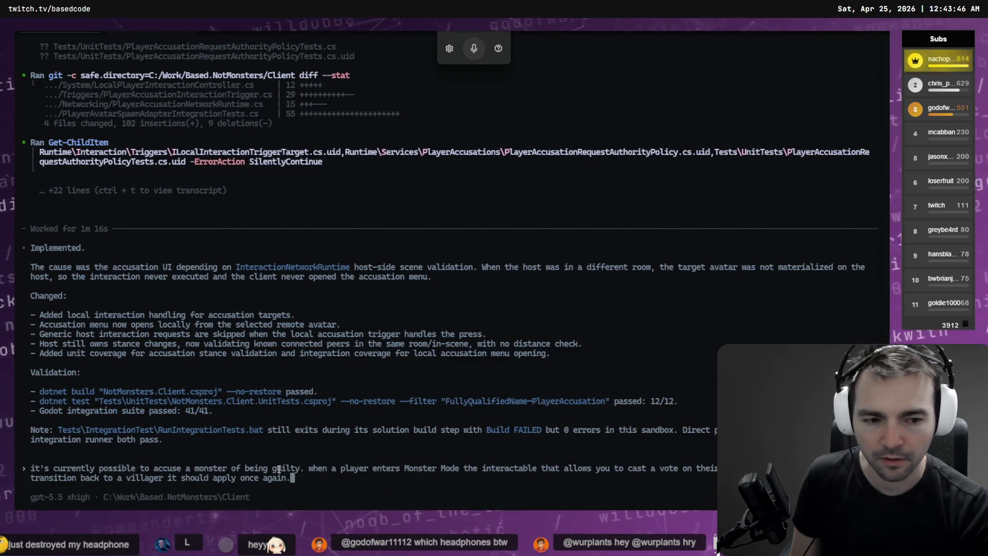
# - Submit the Monster Mode accusation request and go back to the outline-thickness session
pyautogui.press('Return')
pyautogui.hotkey('alt', 'Tab')
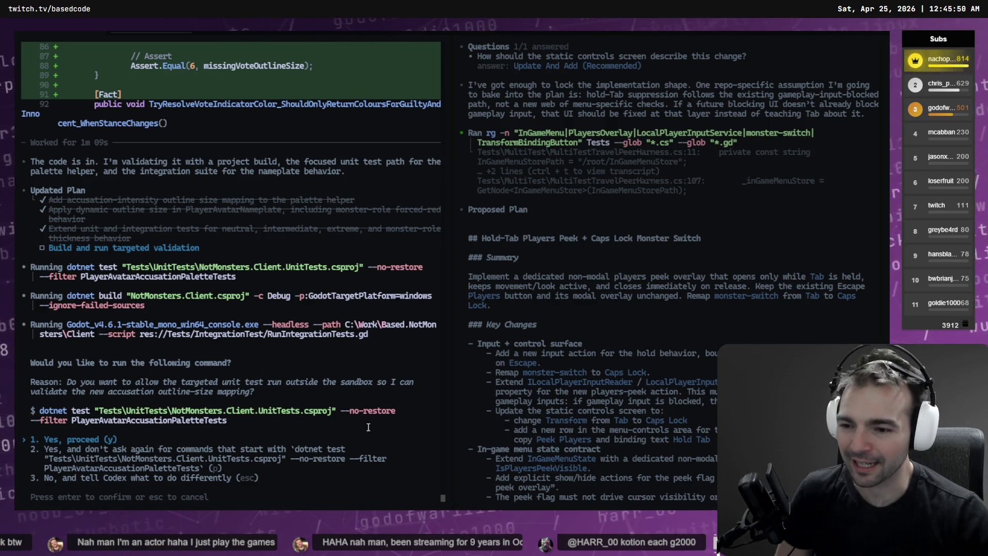
# - Approve the palette unit tests and headless Godot integration suite, then switch to the Monster Mode session
pyautogui.press('Return')
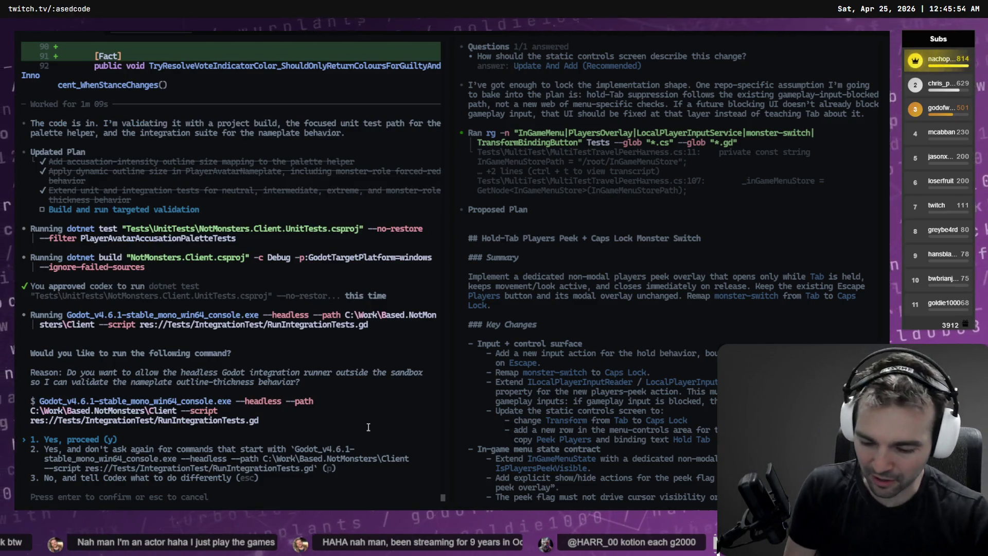
pyautogui.press('Return')
pyautogui.press('Return')
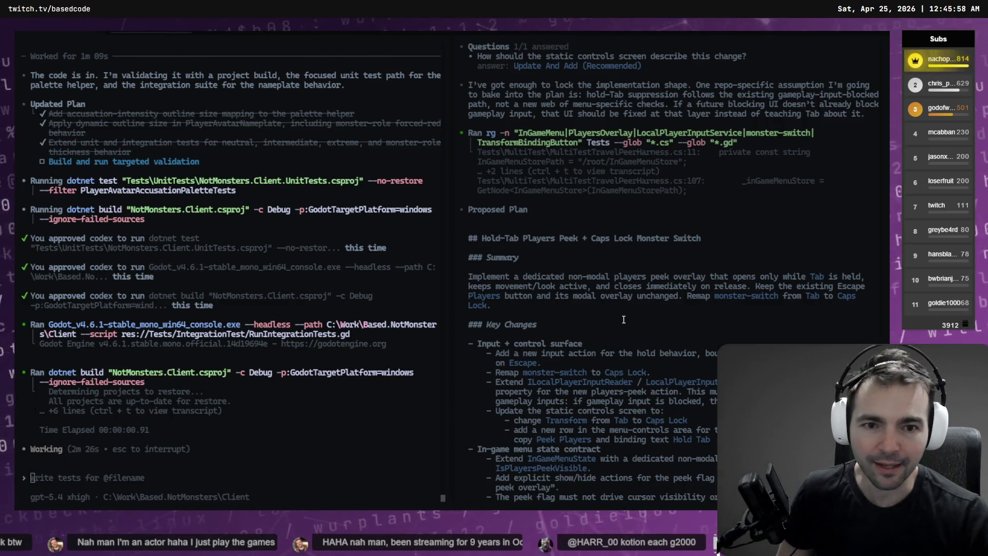
pyautogui.scroll(-15, 623, 319)
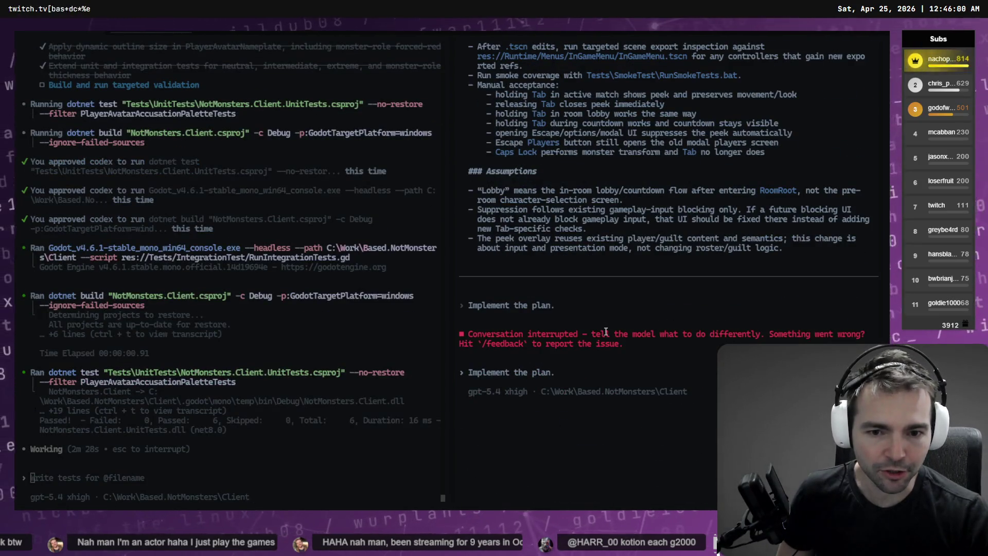
pyautogui.scroll(10, 606, 332)
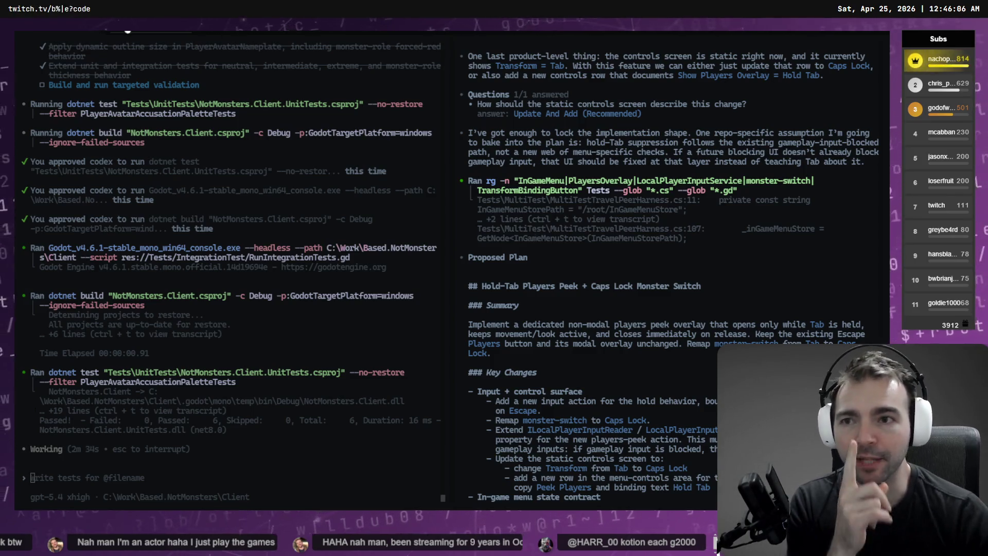
pyautogui.click(144, 32)
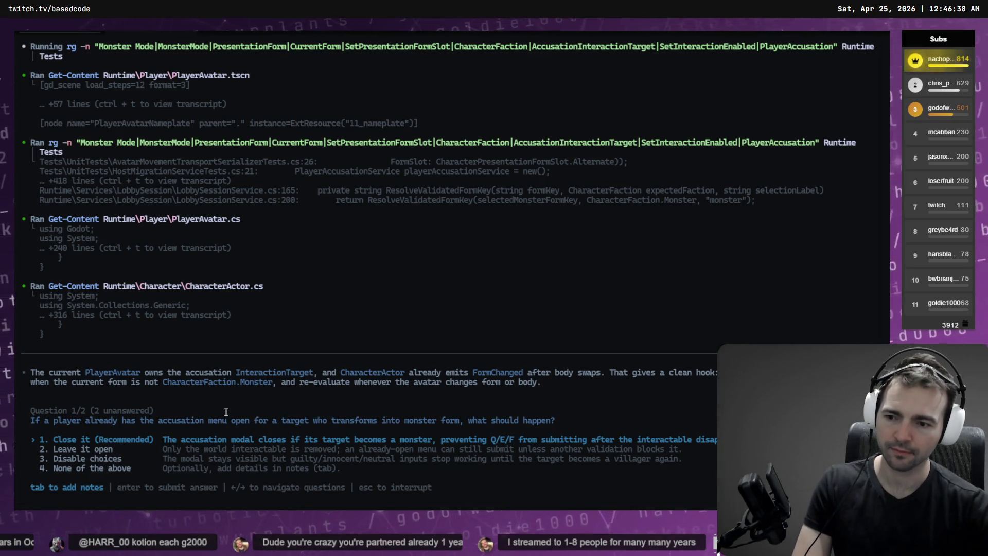
# - Choose 'Close it' for the open accusation menu and 'Preserve votes', submitting both answers
pyautogui.press('Return')
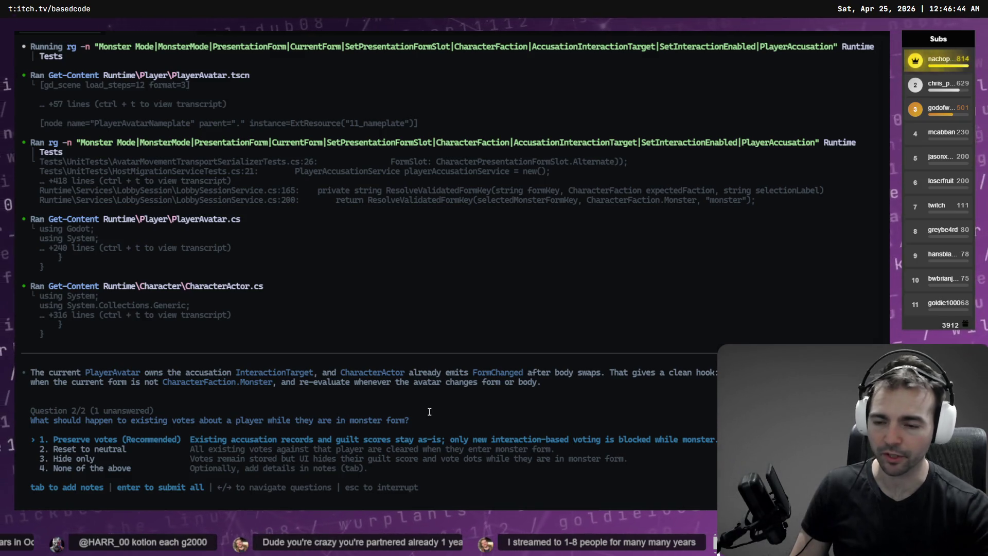
pyautogui.press('Return')
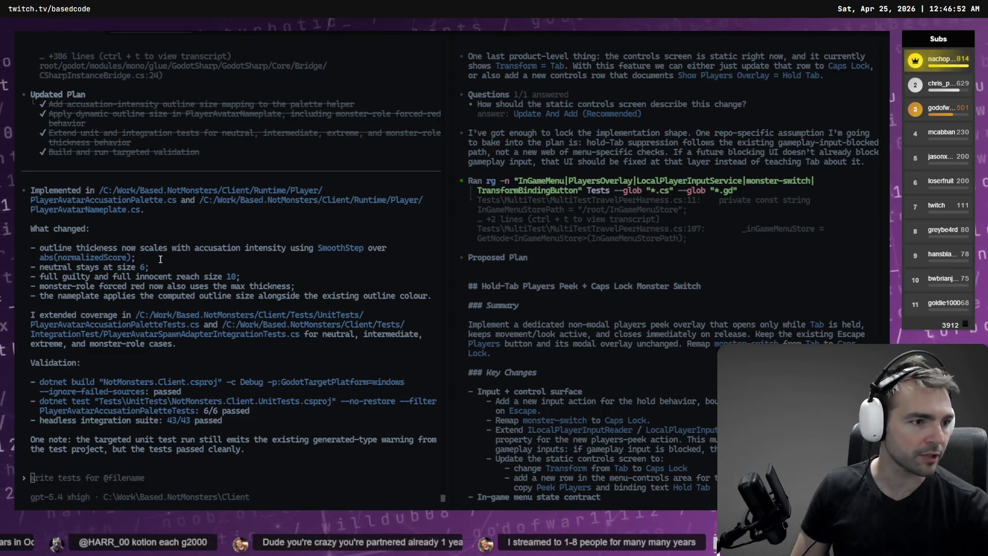
pyautogui.hotkey('alt', 'Tab')
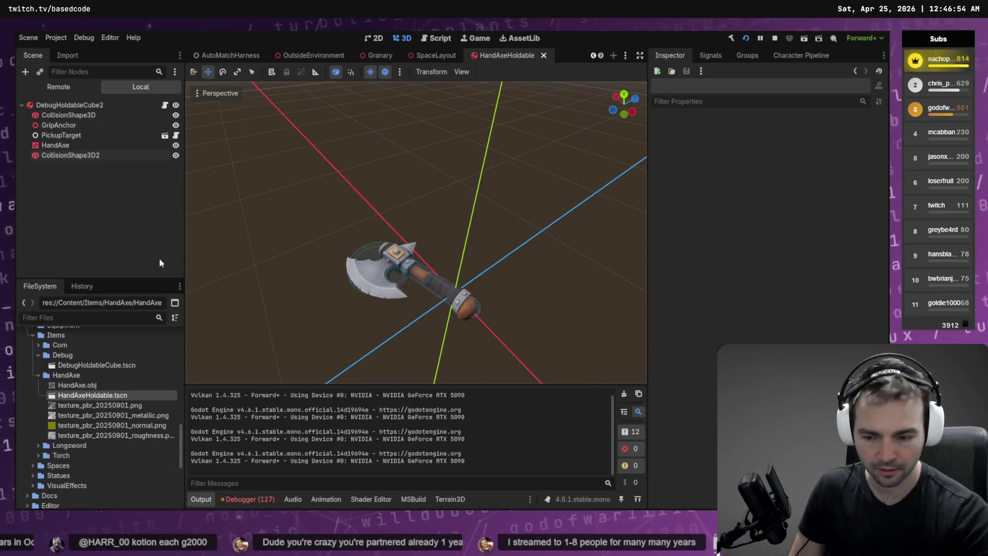
# - Run the AutoMatchHarness scene with F6, then launch the full NotMonsters game with F5
pyautogui.click(226, 54)
pyautogui.press('F6')
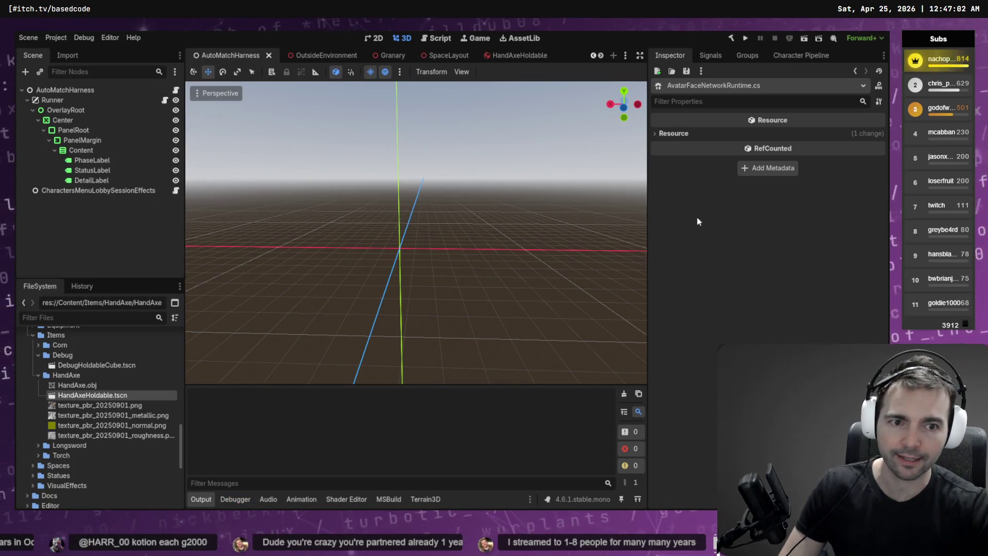
pyautogui.press('F5')
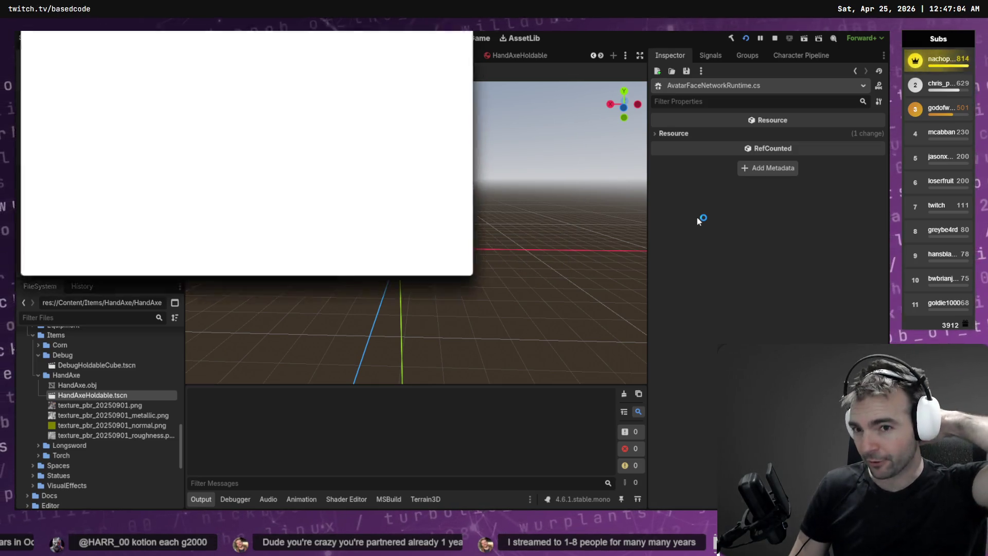